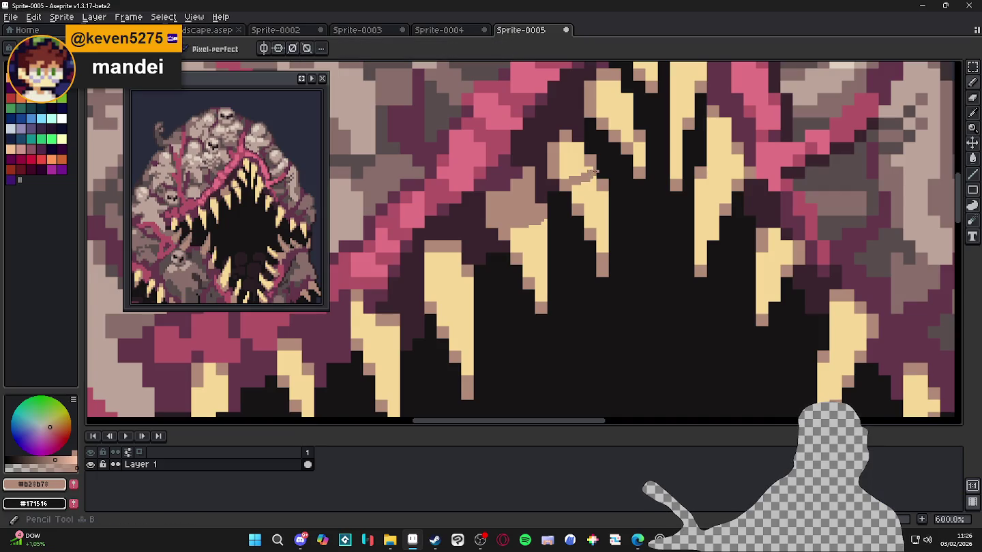
# Sample a dark colour from the monster with the eyedropper.
pyautogui.scroll(-5, 590, 184)
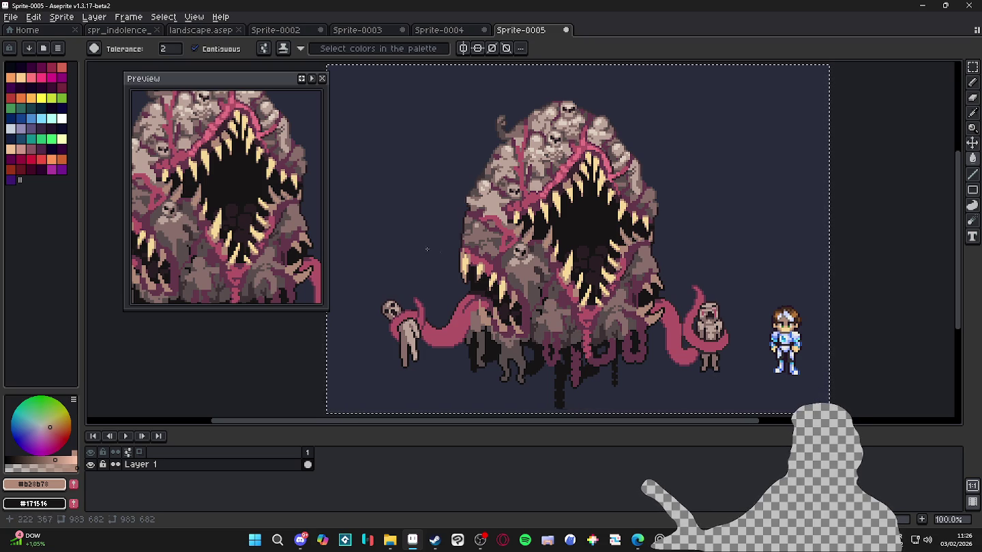
pyautogui.scroll(-3, 275, 237)
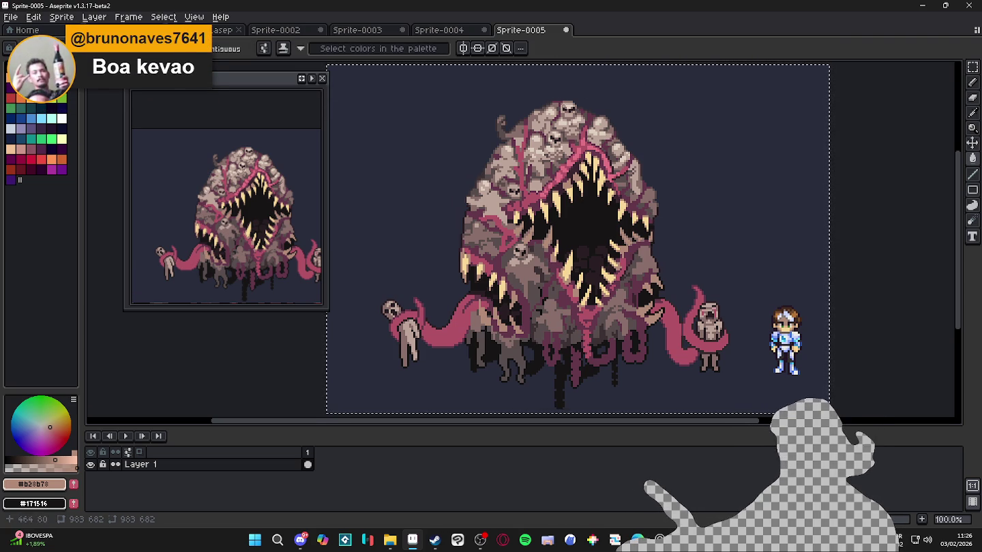
pyautogui.scroll(5, 643, 120)
pyautogui.scroll(-3, 580, 143)
pyautogui.scroll(1, 588, 177)
pyautogui.scroll(-3, 614, 238)
pyautogui.scroll(1, 627, 286)
pyautogui.press('i')
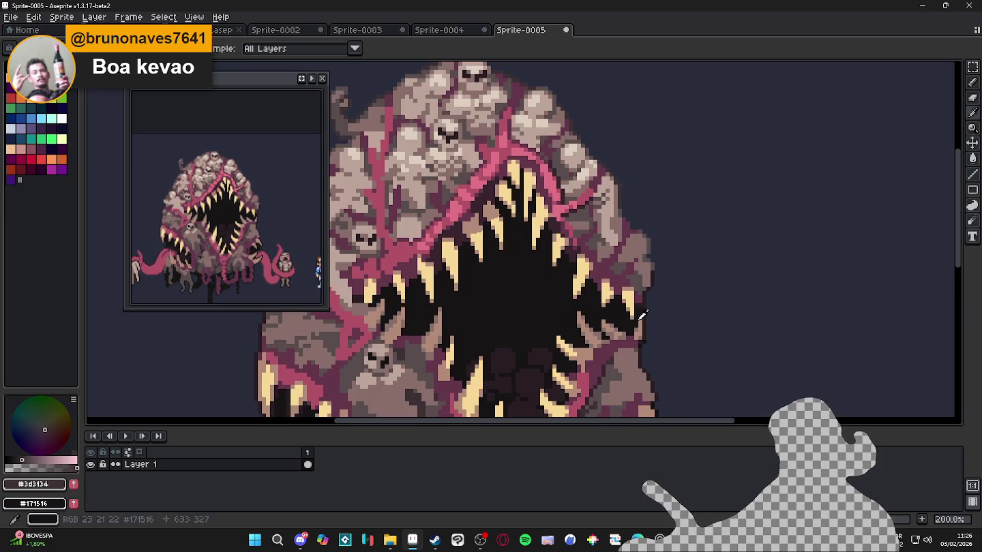
pyautogui.click(642, 316)
# Close the Sprite-0005 tab so the save-changes warning appears.
pyautogui.scroll(-4, 681, 341)
pyautogui.scroll(3, 681, 341)
pyautogui.scroll(-1, 681, 340)
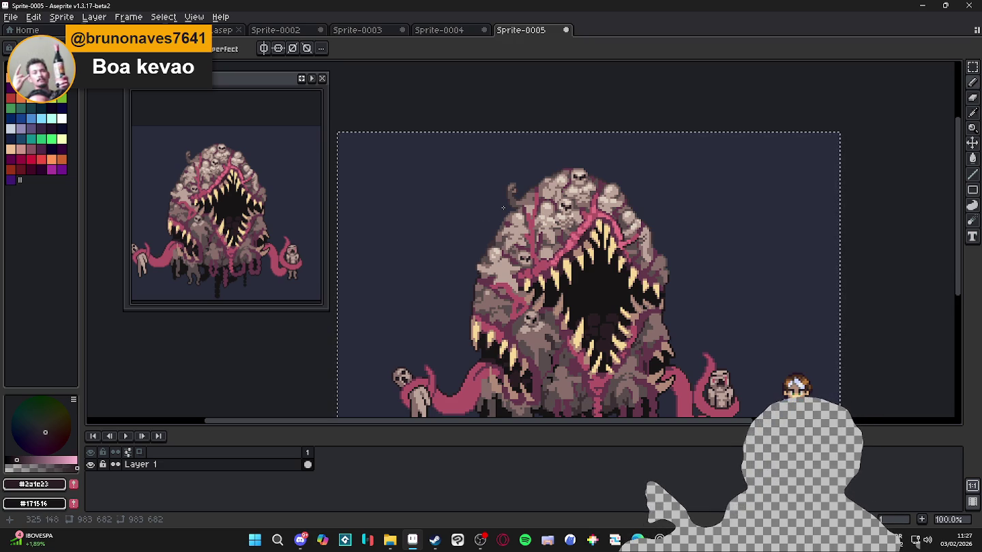
pyautogui.scroll(-1, 549, 249)
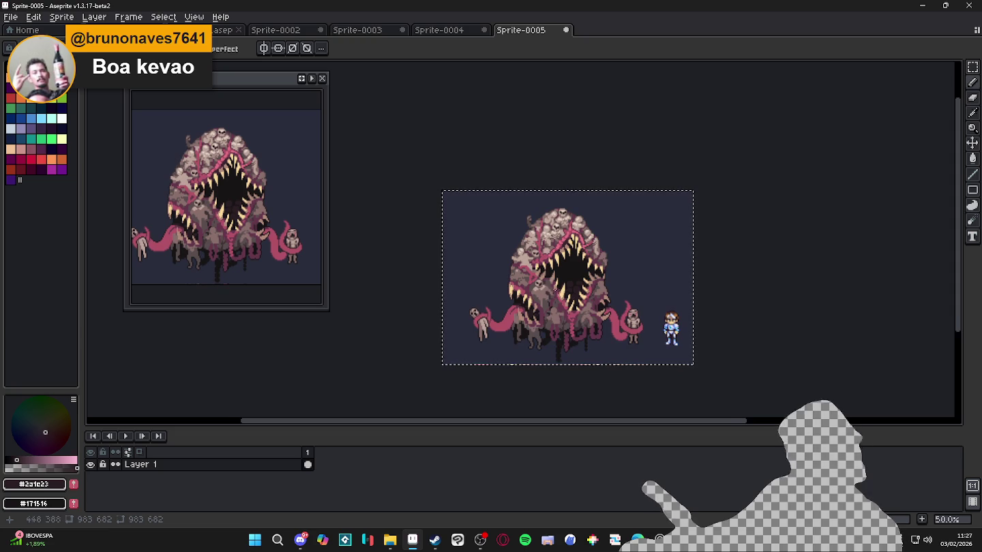
pyautogui.scroll(1, 555, 271)
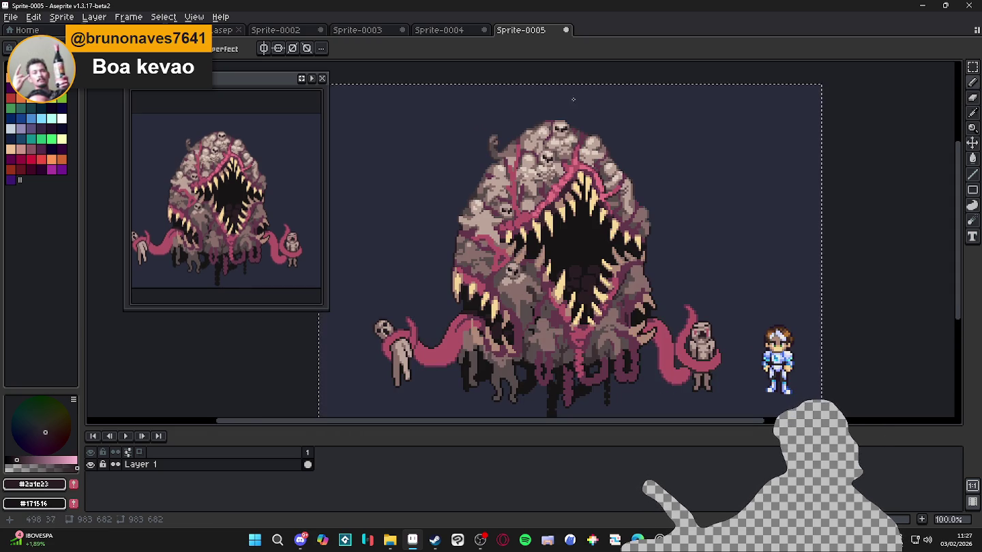
pyautogui.click(566, 30)
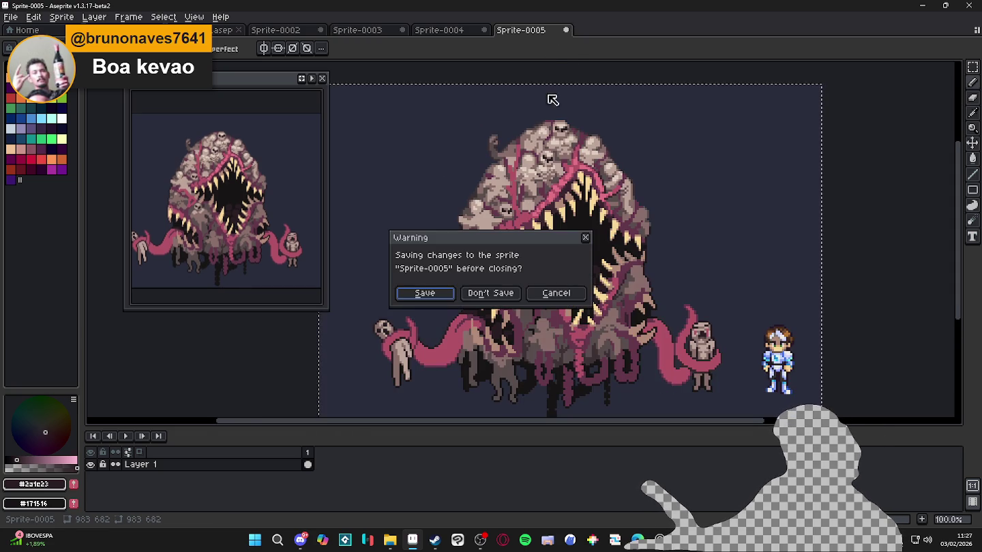
# Close Sprite-0005 without saving, and keep Sprite-0004 open by cancelling its close.
pyautogui.click(491, 293)
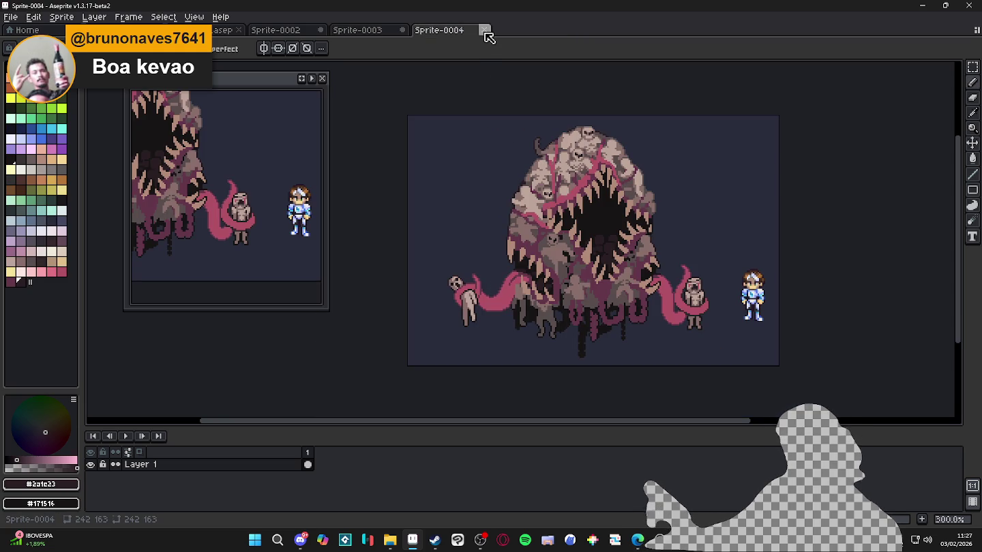
pyautogui.click(485, 30)
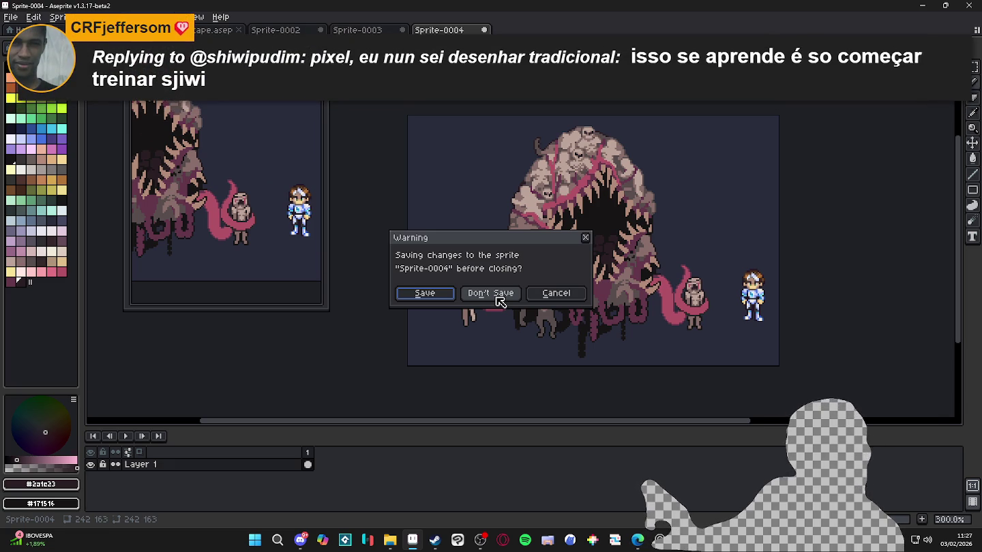
pyautogui.click(545, 293)
# Switch to the Sprite-0002 sprite and its flat mauve canvas.
pyautogui.scroll(1, 756, 276)
pyautogui.scroll(3, 755, 276)
pyautogui.scroll(-1, 757, 307)
pyautogui.scroll(-3, 760, 321)
pyautogui.scroll(2, 769, 351)
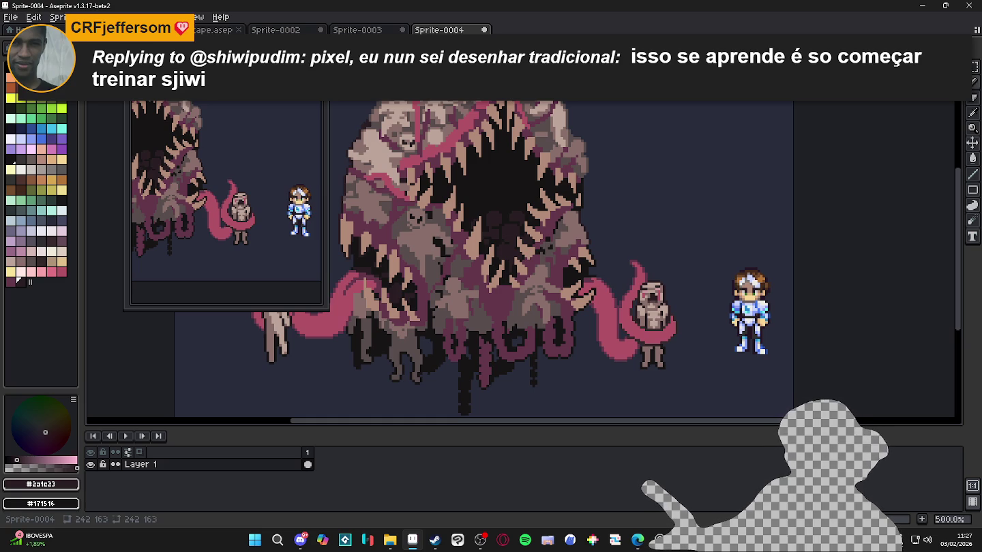
pyautogui.click(358, 30)
pyautogui.click(271, 32)
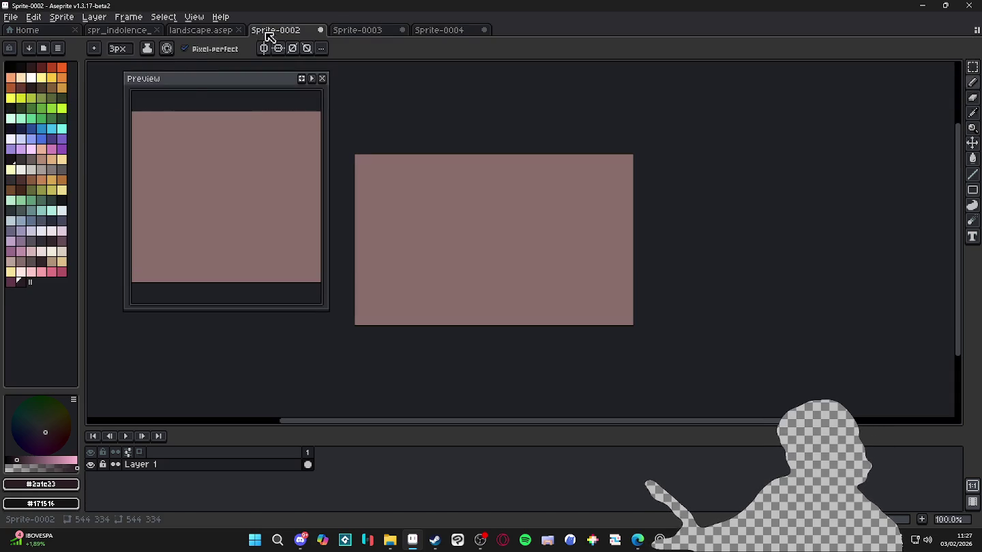
# Show landscape.aseprite zoomed in and sample the mountain shade #302828.
pyautogui.click(206, 30)
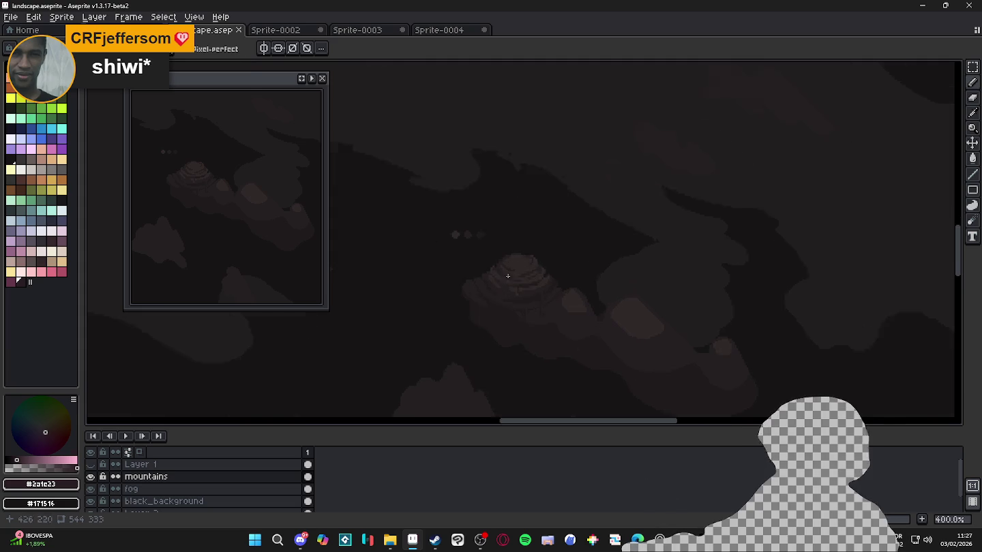
pyautogui.scroll(6, 501, 298)
pyautogui.scroll(1, 500, 297)
pyautogui.keyDown('alt'); pyautogui.click(481, 263); pyautogui.keyUp('alt')
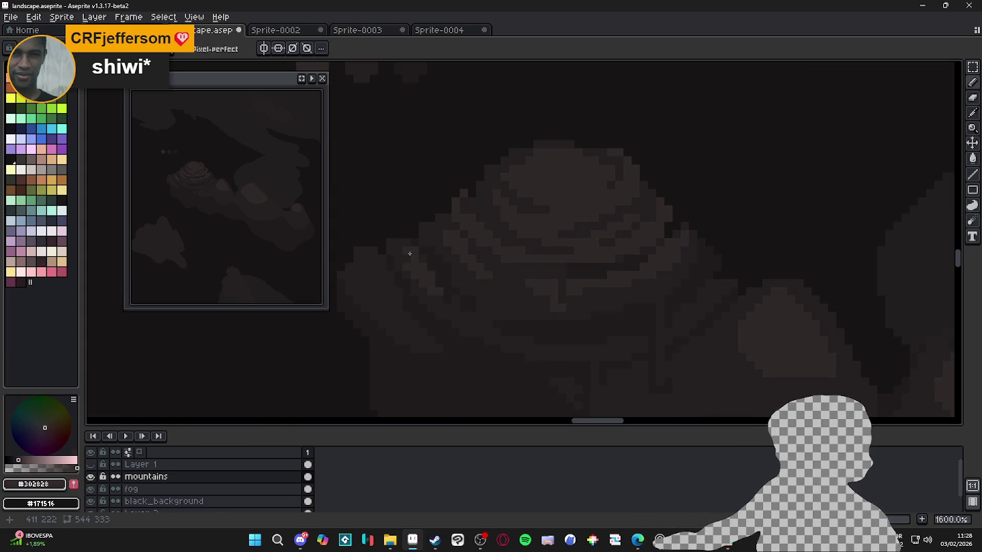
pyautogui.scroll(1, 440, 292)
pyautogui.scroll(1, 427, 287)
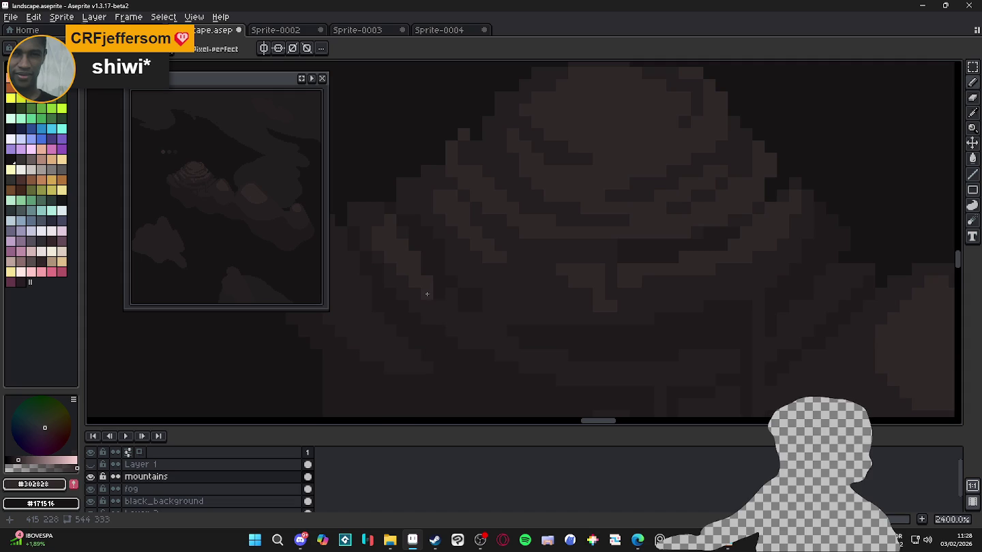
pyautogui.scroll(-5, 478, 317)
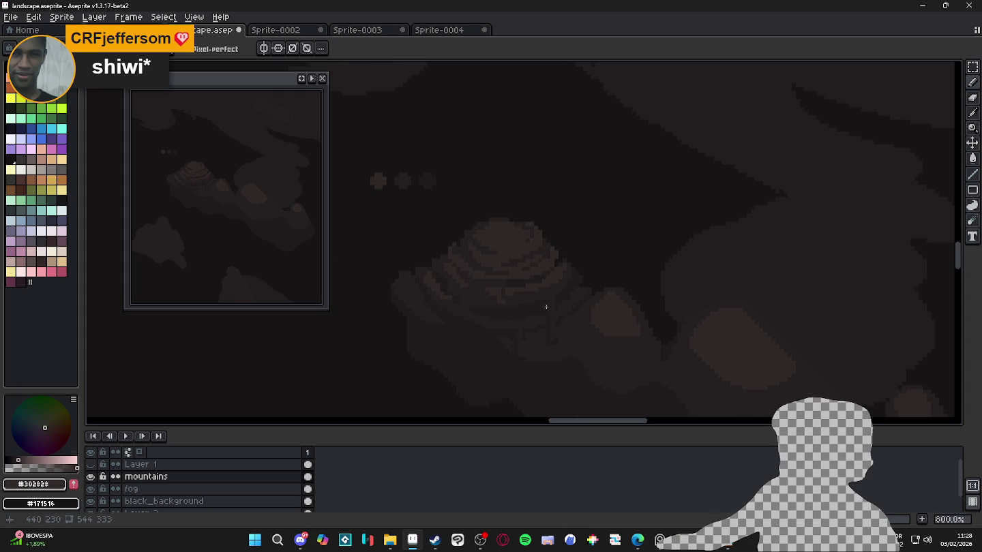
pyautogui.scroll(4, 538, 300)
pyautogui.scroll(-2, 526, 285)
pyautogui.scroll(-2, 559, 296)
pyautogui.scroll(3, 477, 279)
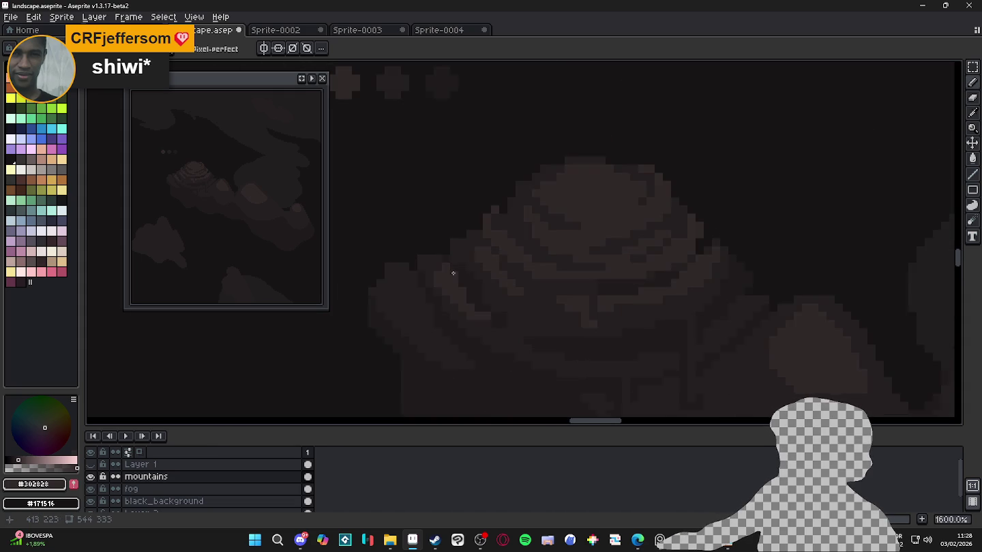
pyautogui.scroll(2, 436, 266)
pyautogui.scroll(-5, 501, 303)
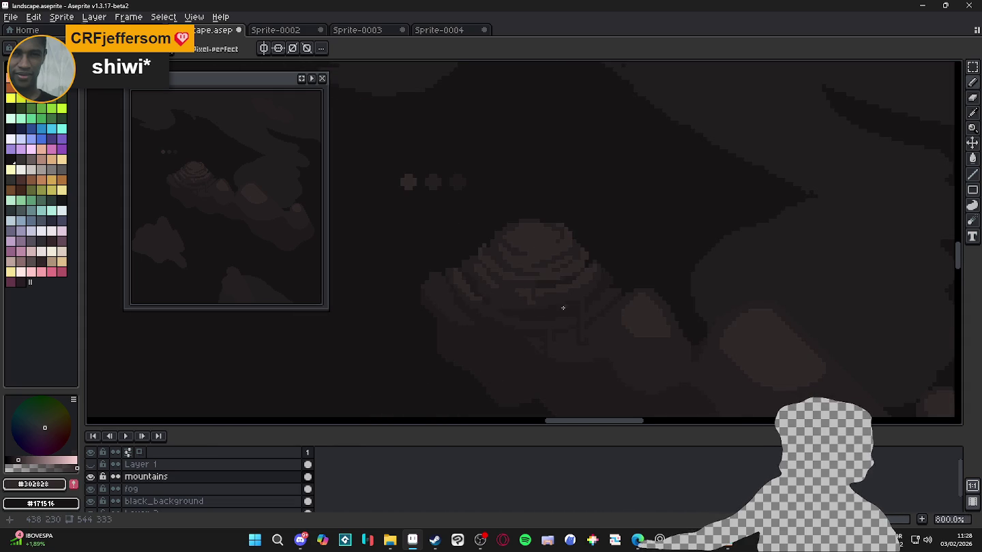
pyautogui.scroll(3, 469, 298)
# Paint a few #302828 pixels and a short stroke on the mountain, then resample #251f20.
pyautogui.keyDown('alt'); pyautogui.click(445, 275); pyautogui.keyUp('alt')
pyautogui.scroll(-2, 441, 273)
pyautogui.scroll(2, 471, 286)
pyautogui.keyDown('alt'); pyautogui.click(481, 295); pyautogui.keyUp('alt')
pyautogui.scroll(-2, 470, 294)
pyautogui.scroll(2, 451, 296)
pyautogui.click(450, 282)
pyautogui.click(454, 280)
pyautogui.moveTo(461, 280); pyautogui.dragTo(468, 300)
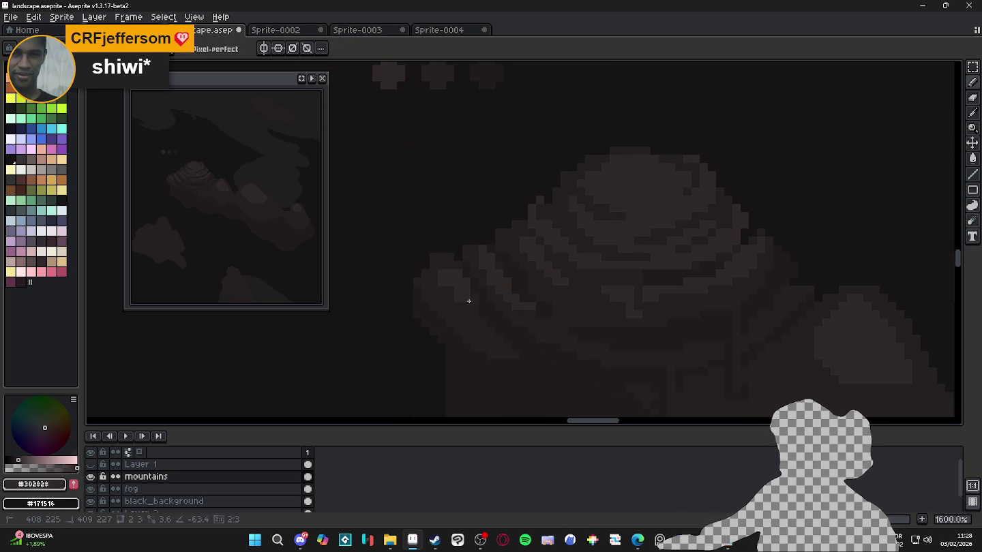
pyautogui.keyDown('alt'); pyautogui.click(456, 292); pyautogui.keyUp('alt')
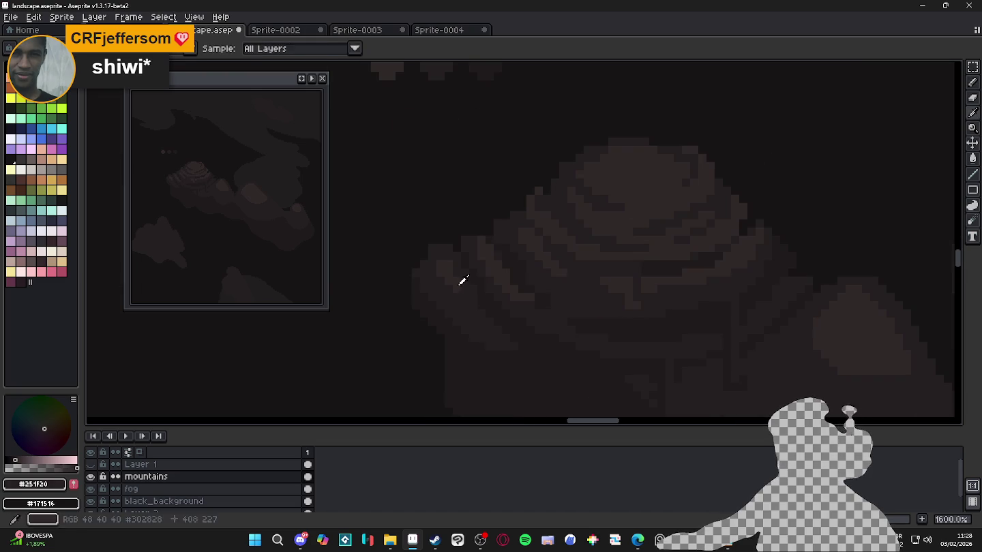
# Draw a short dark #251f20 line across the small rounded hill.
pyautogui.keyDown('alt'); pyautogui.click(460, 279); pyautogui.keyUp('alt')
pyautogui.scroll(-3, 559, 328)
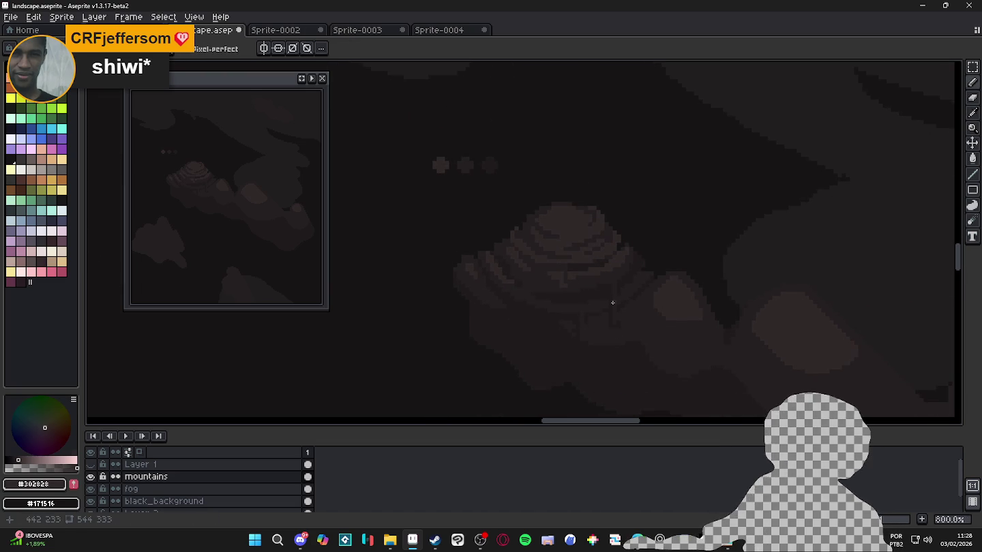
pyautogui.scroll(1, 612, 302)
pyautogui.scroll(2, 592, 266)
pyautogui.scroll(3, 566, 205)
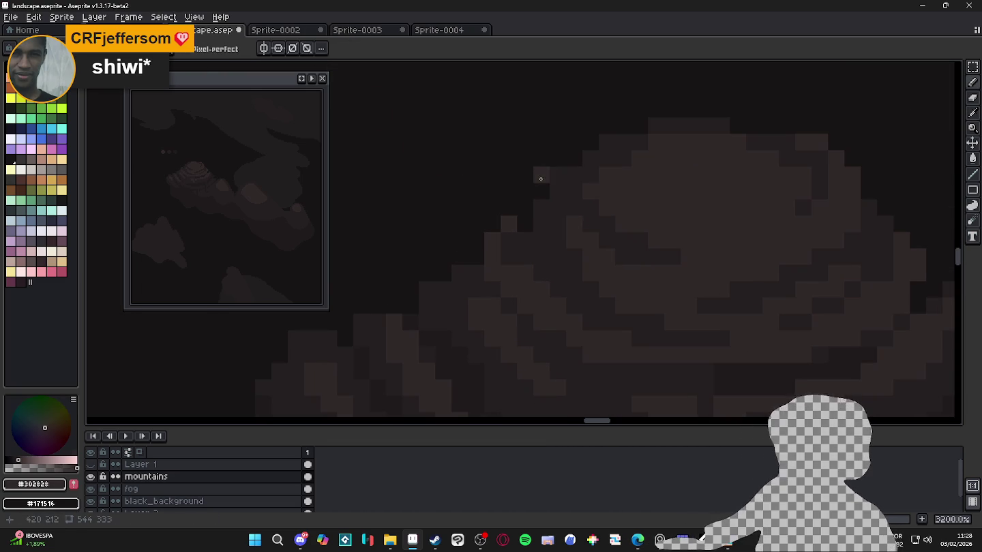
pyautogui.scroll(-3, 555, 179)
pyautogui.scroll(-2, 574, 194)
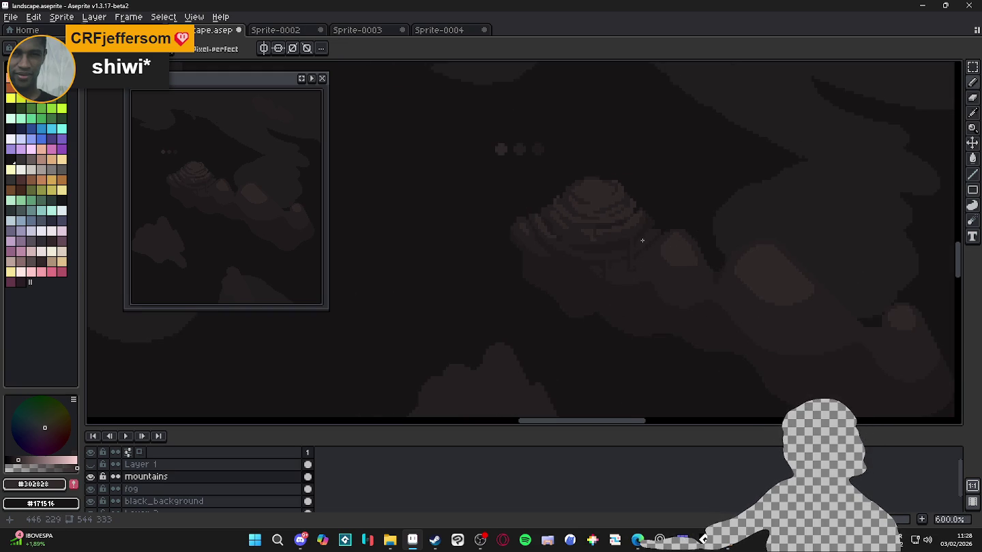
pyautogui.scroll(3, 642, 240)
pyautogui.scroll(1, 607, 236)
pyautogui.scroll(-3, 607, 244)
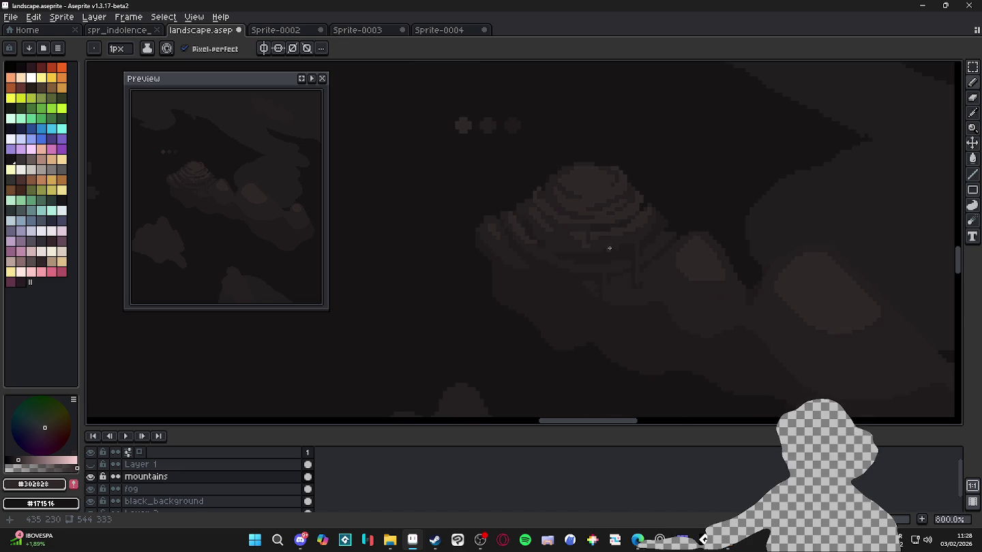
pyautogui.scroll(-1, 631, 240)
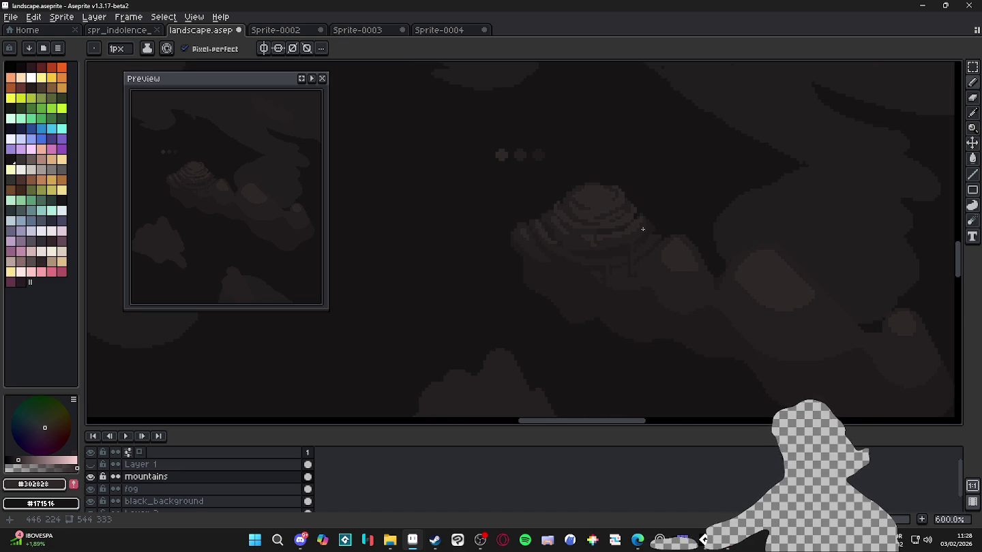
pyautogui.scroll(-1, 617, 247)
pyautogui.scroll(1, 603, 279)
pyautogui.scroll(-1, 607, 278)
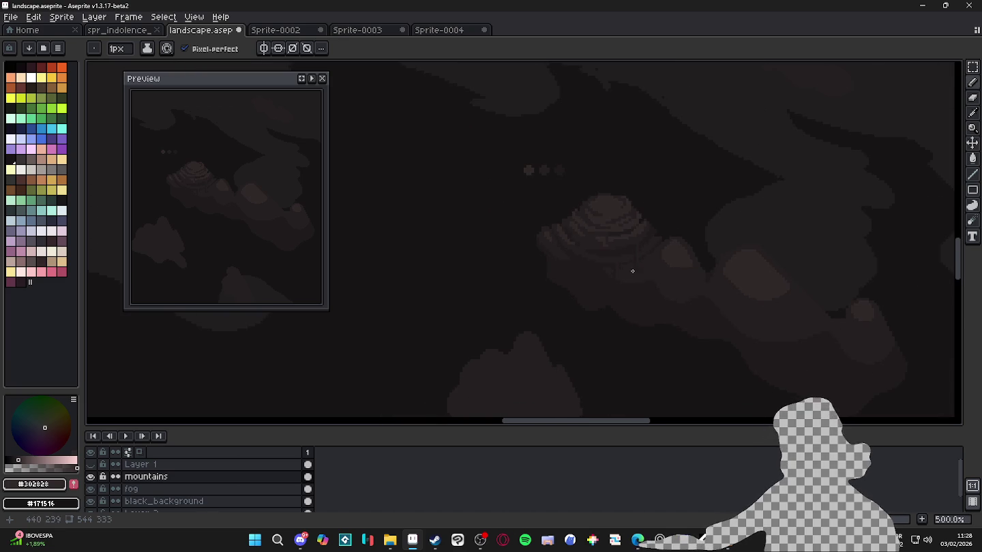
pyautogui.scroll(2, 653, 268)
pyautogui.scroll(3, 648, 255)
pyautogui.keyDown('alt'); pyautogui.click(642, 273); pyautogui.keyUp('alt')
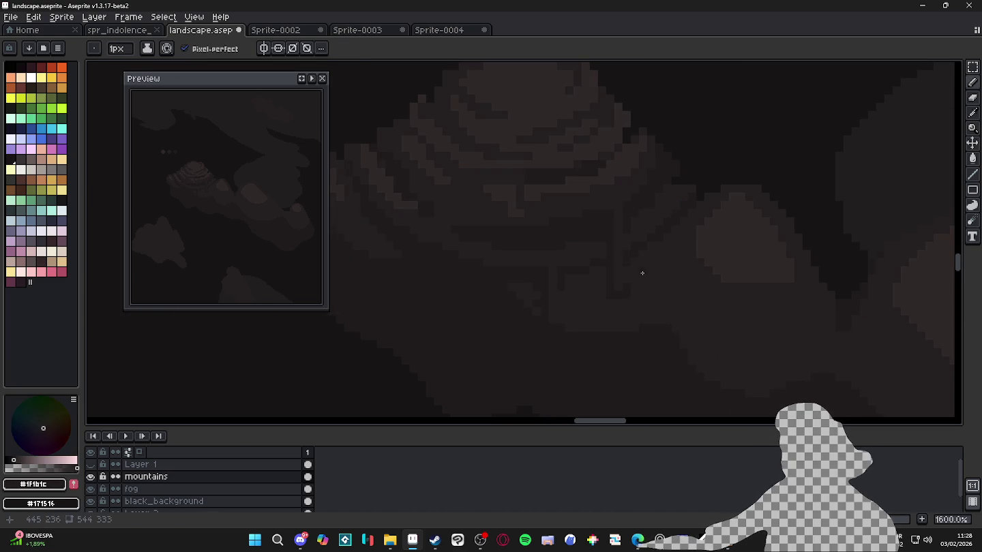
pyautogui.scroll(-1, 659, 282)
pyautogui.scroll(1, 741, 259)
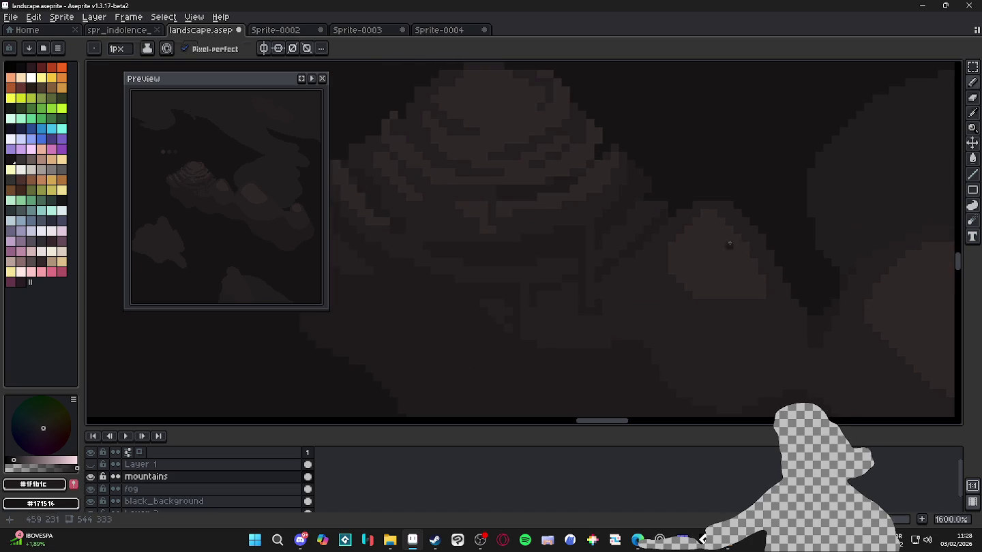
pyautogui.keyDown('alt'); pyautogui.click(730, 242); pyautogui.keyUp('alt')
pyautogui.moveTo(722, 249); pyautogui.dragTo(731, 240)
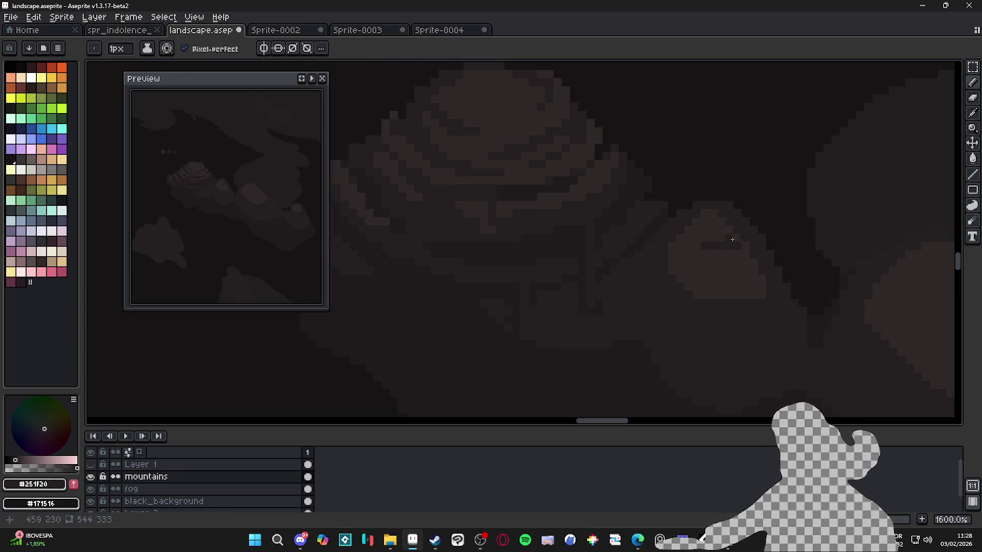
# Lighten a single pixel on the rounded hill with #302828.
pyautogui.keyDown('alt'); pyautogui.click(717, 218); pyautogui.keyUp('alt')
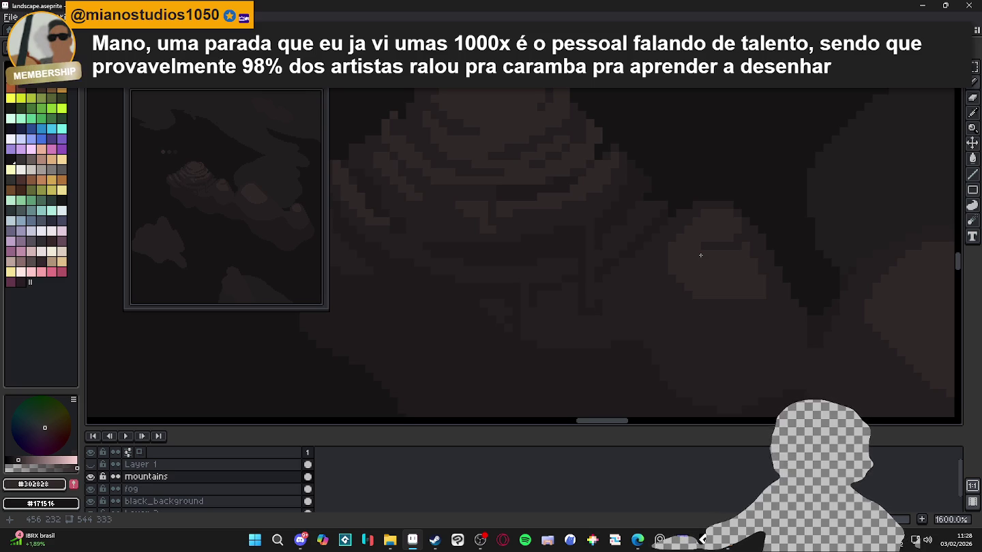
pyautogui.scroll(2, 711, 225)
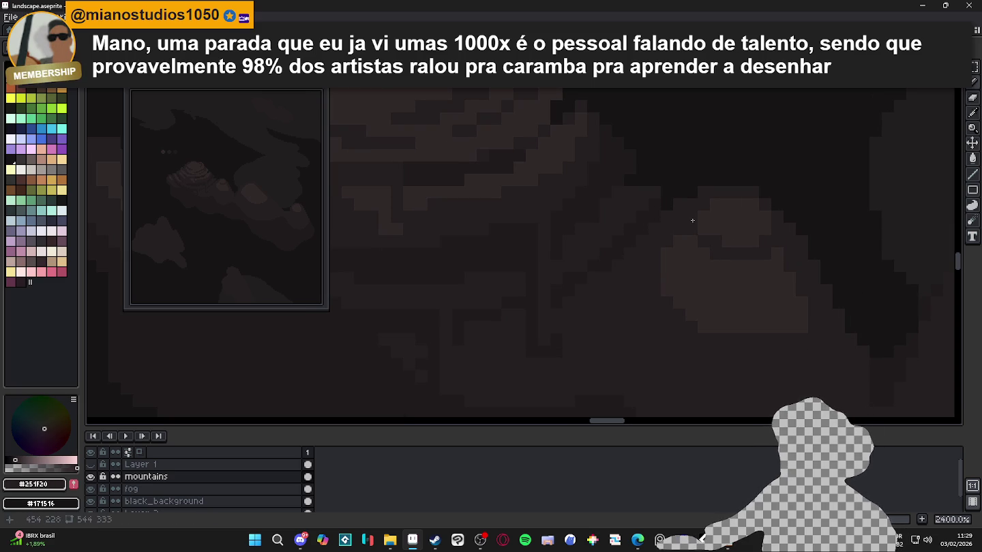
pyautogui.keyDown('alt'); pyautogui.click(706, 224); pyautogui.keyUp('alt')
pyautogui.click(704, 204)
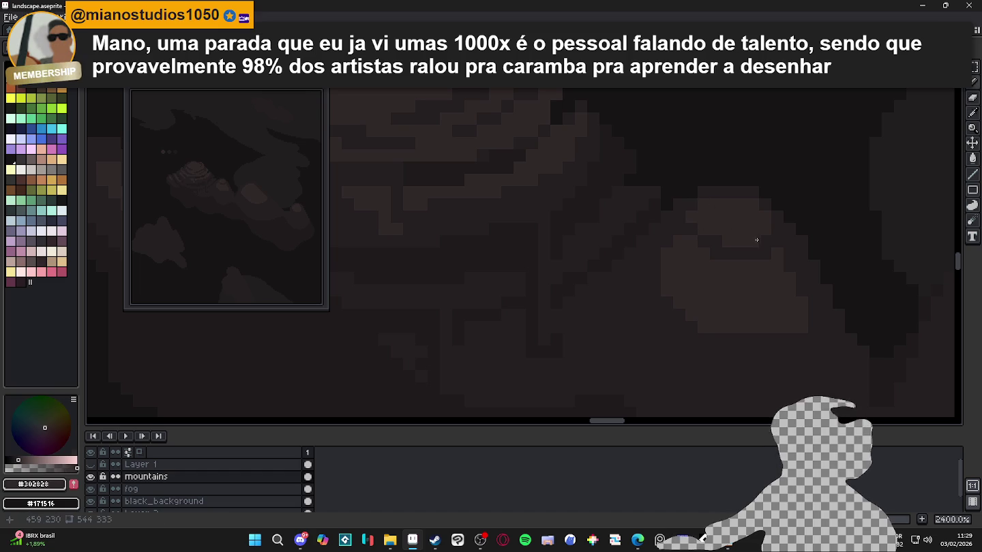
# Paint a few #302828 pixels into the mountain shading, leaving #302828 as the drawing colour.
pyautogui.keyDown('alt'); pyautogui.click(794, 263); pyautogui.keyUp('alt')
pyautogui.keyDown('alt'); pyautogui.click(670, 259); pyautogui.keyUp('alt')
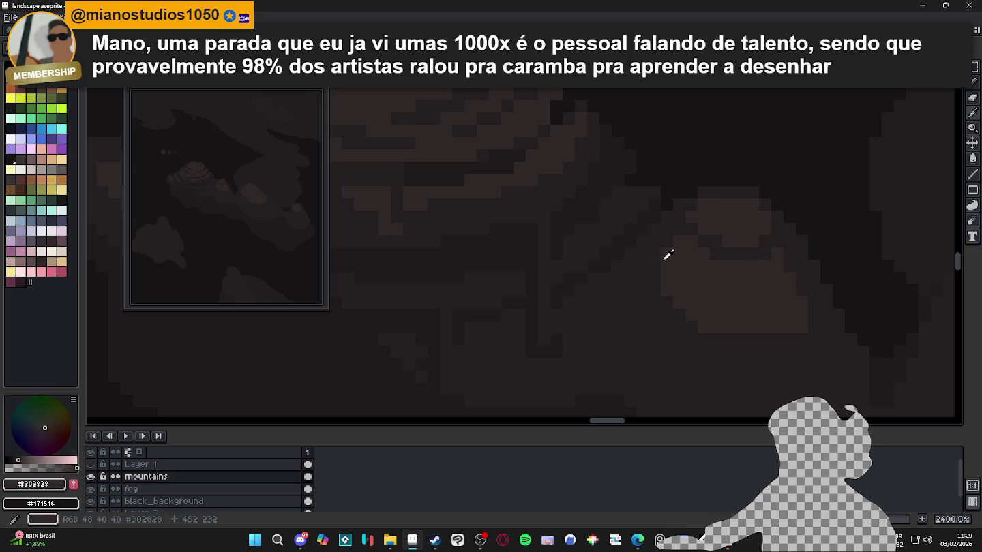
pyautogui.click(654, 262)
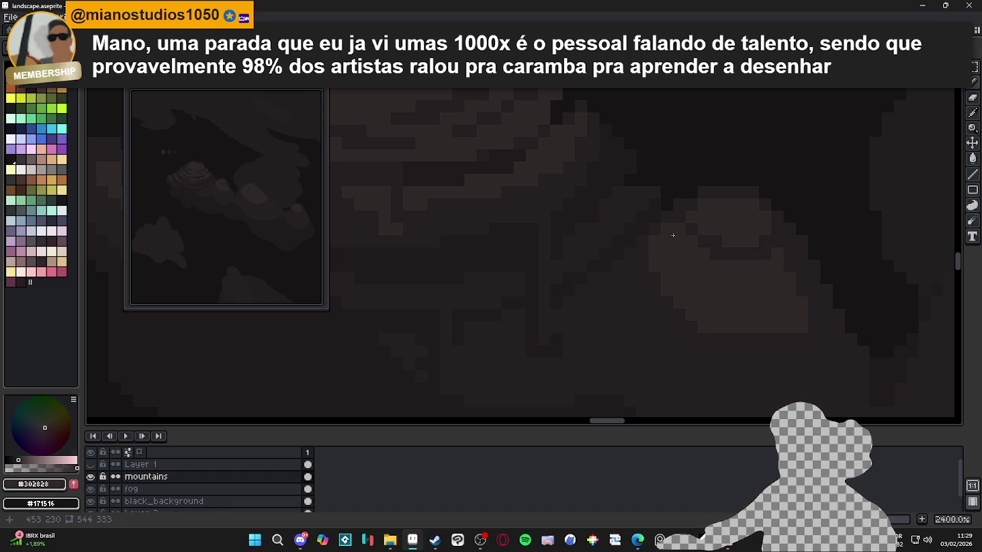
pyautogui.keyDown('alt'); pyautogui.click(651, 274); pyautogui.keyUp('alt')
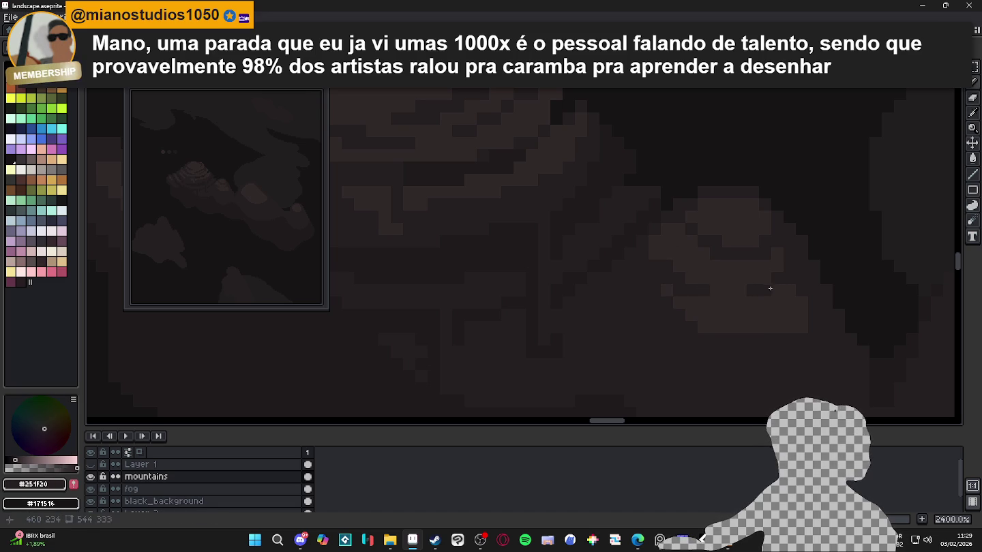
pyautogui.scroll(-5, 777, 286)
pyautogui.scroll(5, 782, 288)
pyautogui.keyDown('alt'); pyautogui.click(801, 279); pyautogui.keyUp('alt')
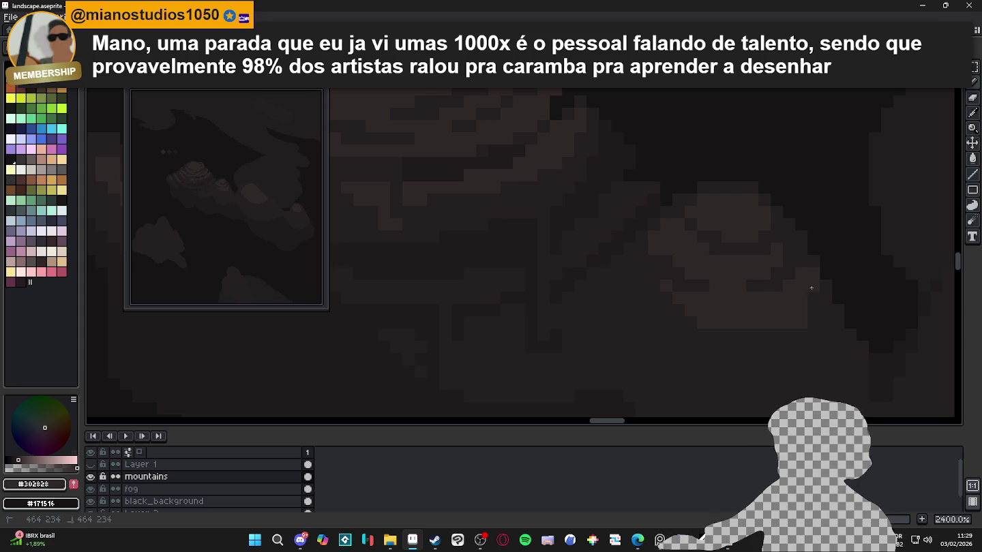
pyautogui.scroll(-5, 794, 289)
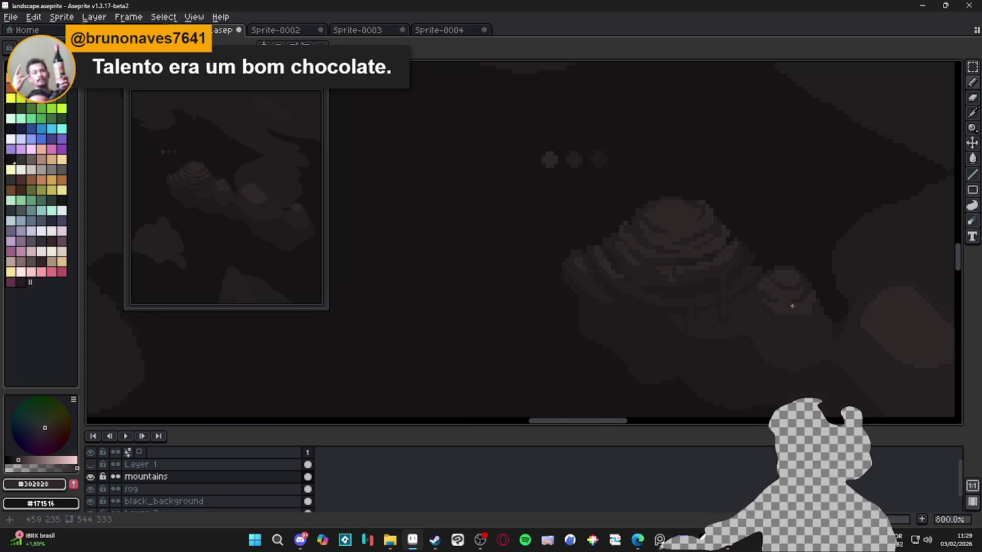
# Add a lighter #302828 pixel to the mountain shading.
pyautogui.scroll(3, 780, 300)
pyautogui.scroll(2, 766, 319)
pyautogui.keyDown('alt'); pyautogui.click(757, 329); pyautogui.keyUp('alt')
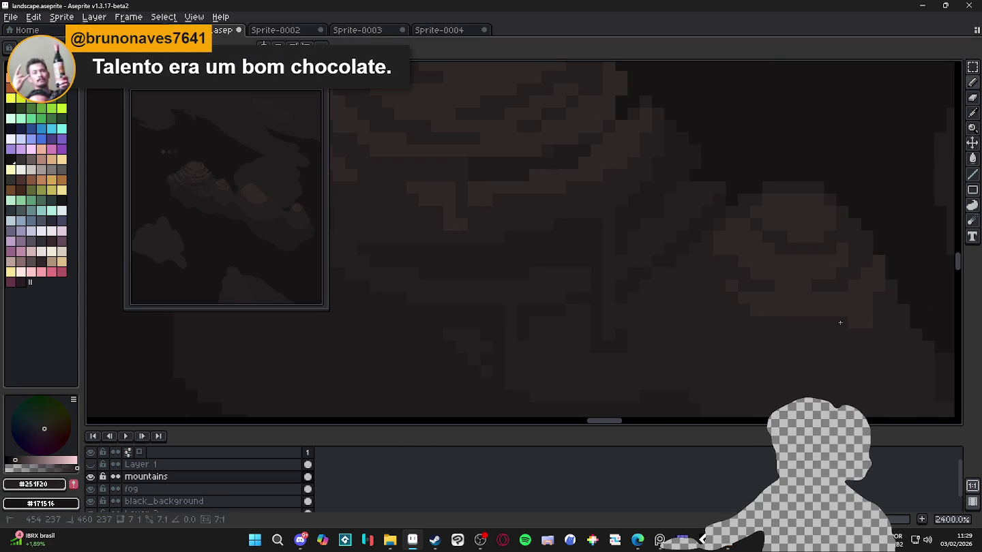
pyautogui.keyDown('alt'); pyautogui.click(703, 273); pyautogui.keyUp('alt')
pyautogui.click(706, 287)
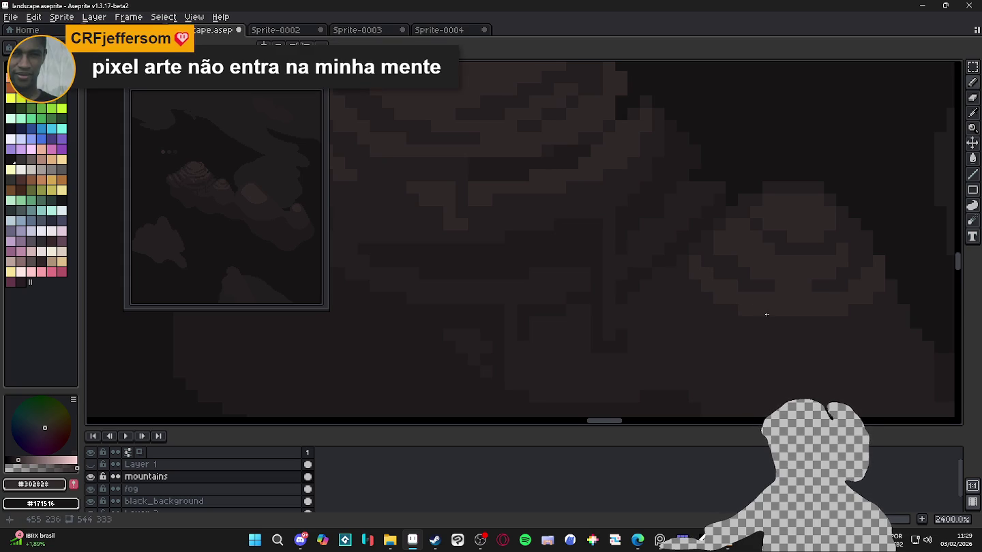
# Use the Pencil to paint another pixel on the mountain's edge in #251f20.
pyautogui.moveTo(766, 315); pyautogui.dragTo(719, 316)
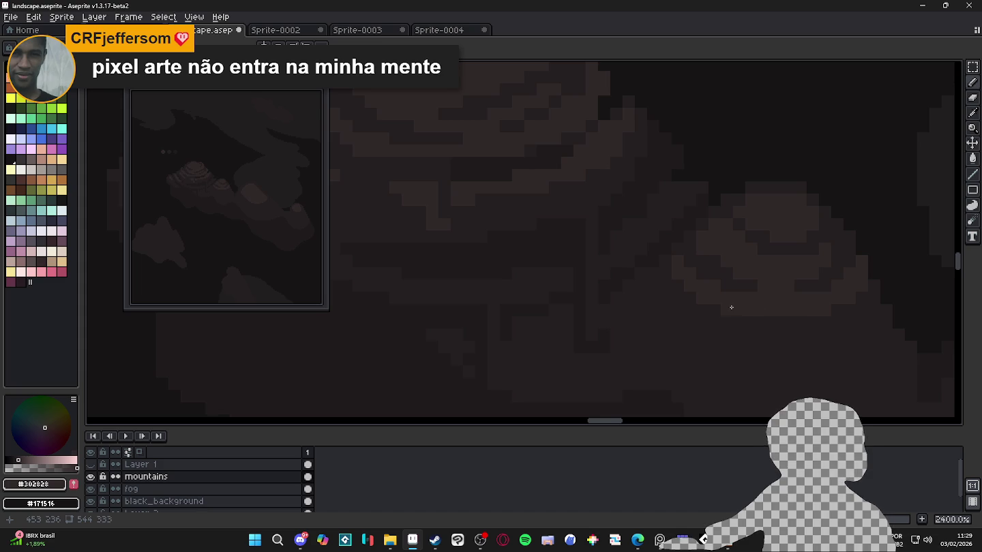
pyautogui.scroll(-2, 731, 307)
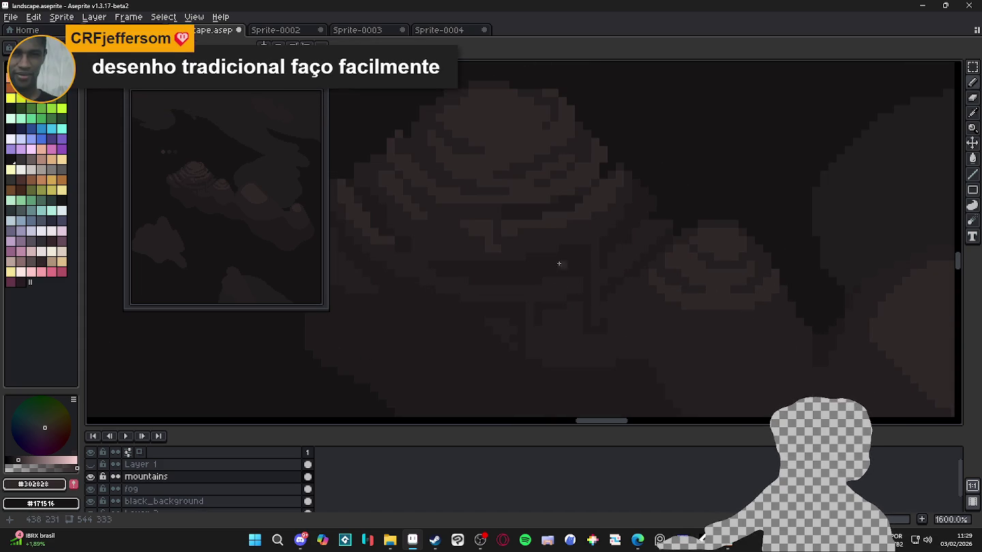
pyautogui.keyDown('alt'); pyautogui.click(767, 307); pyautogui.keyUp('alt')
pyautogui.scroll(2, 794, 311)
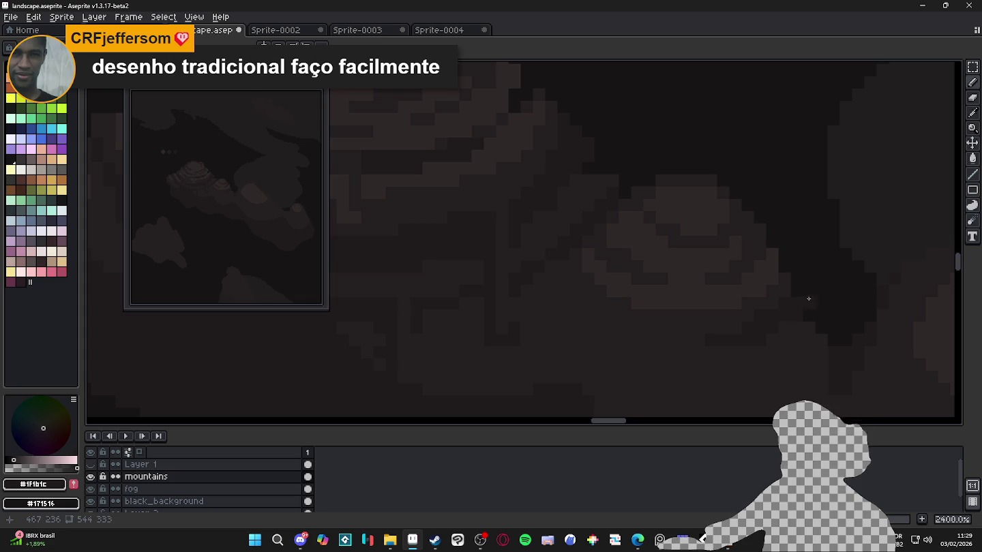
pyautogui.keyDown('alt'); pyautogui.click(797, 280); pyautogui.keyUp('alt')
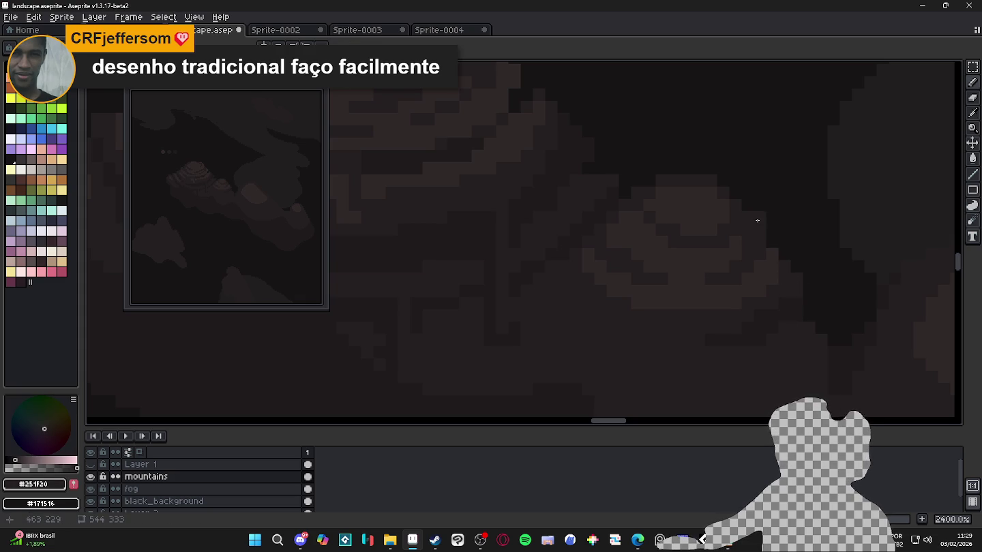
pyautogui.press('b')
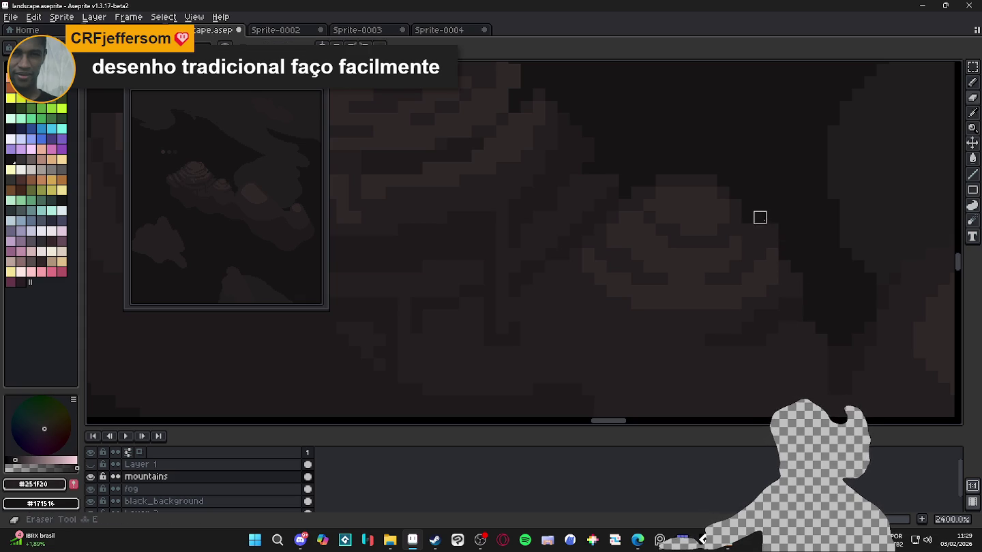
pyautogui.click(773, 218)
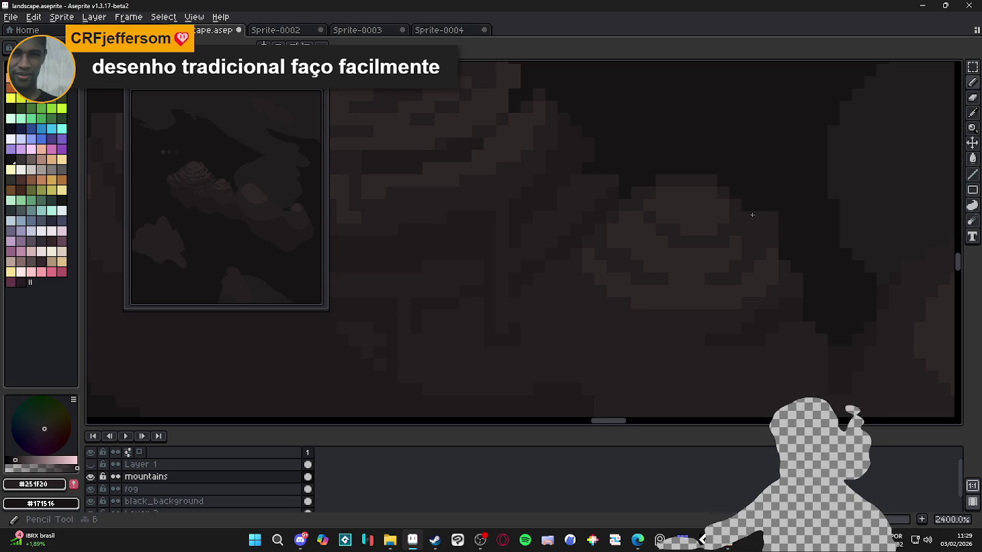
pyautogui.scroll(-2, 784, 253)
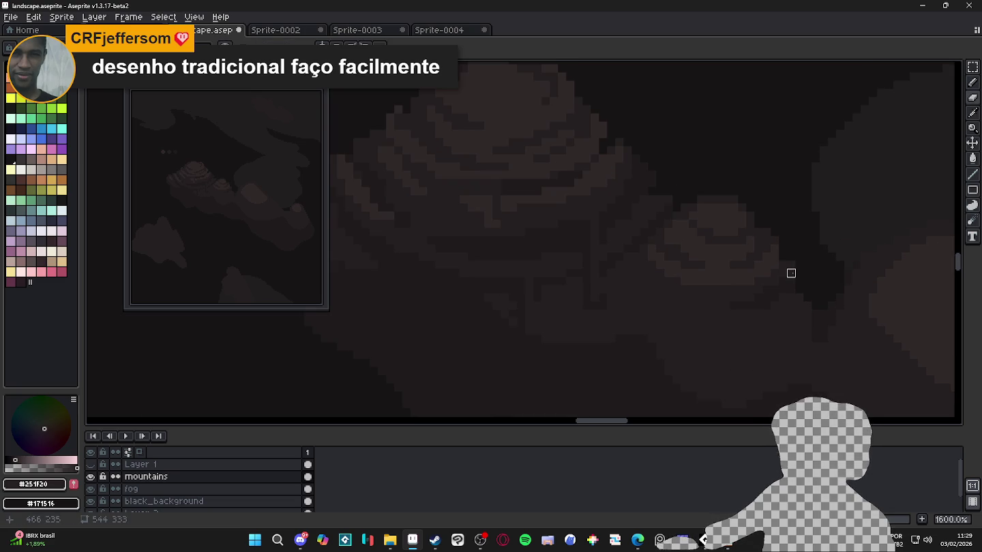
pyautogui.scroll(2, 788, 270)
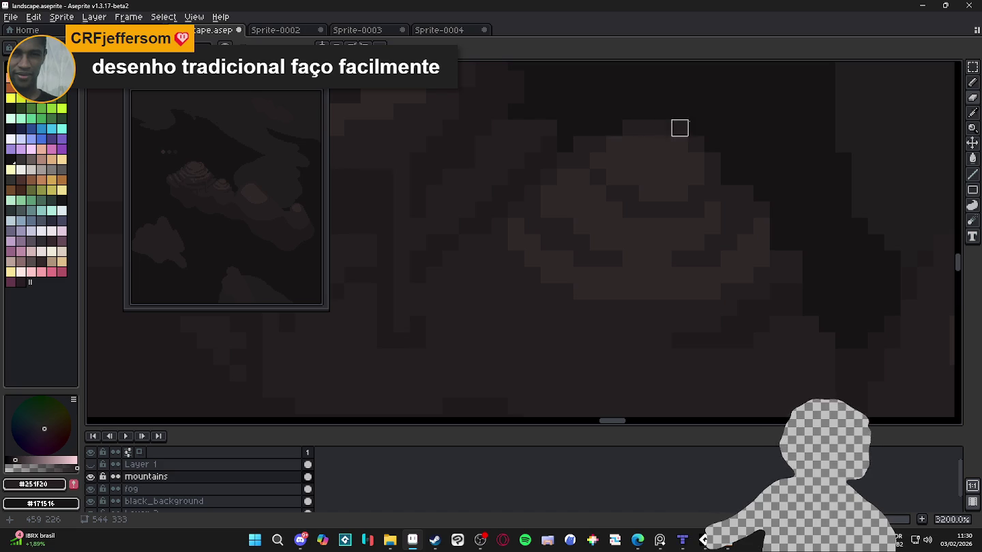
pyautogui.scroll(-2, 715, 187)
# Paint a short, slightly lighter horizontal strip across the mountain's base.
pyautogui.press('e')
pyautogui.click(677, 231)
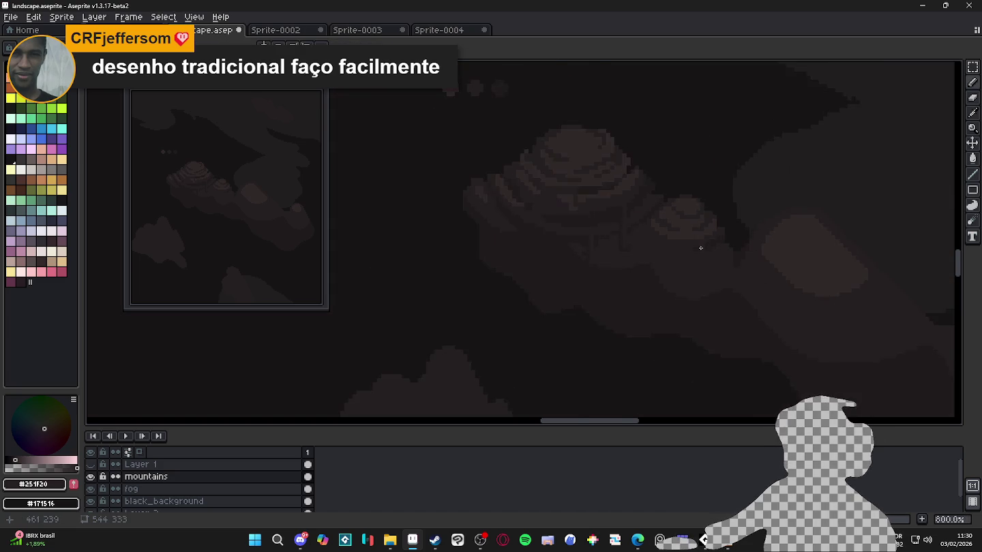
pyautogui.scroll(1, 580, 212)
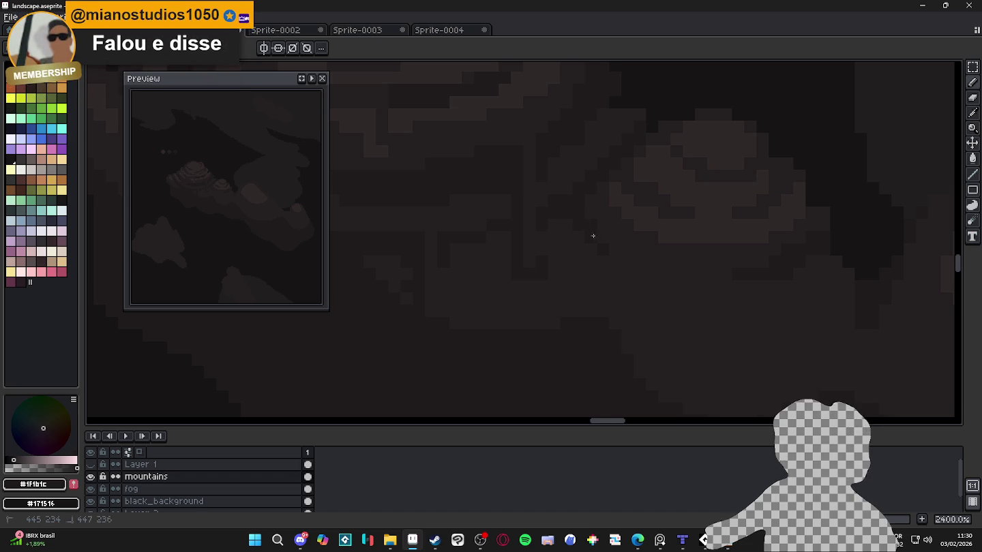
pyautogui.moveTo(641, 267); pyautogui.dragTo(658, 274)
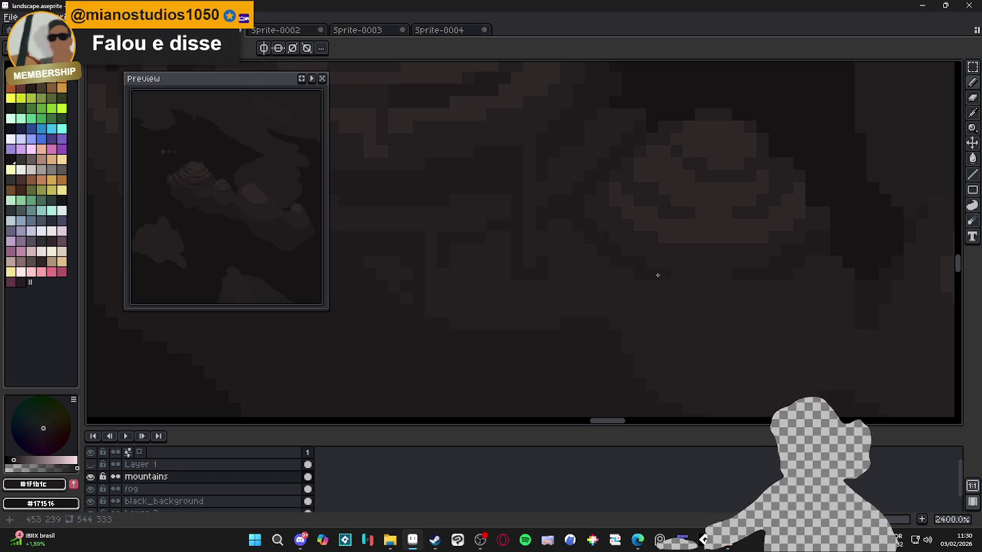
pyautogui.click(559, 259)
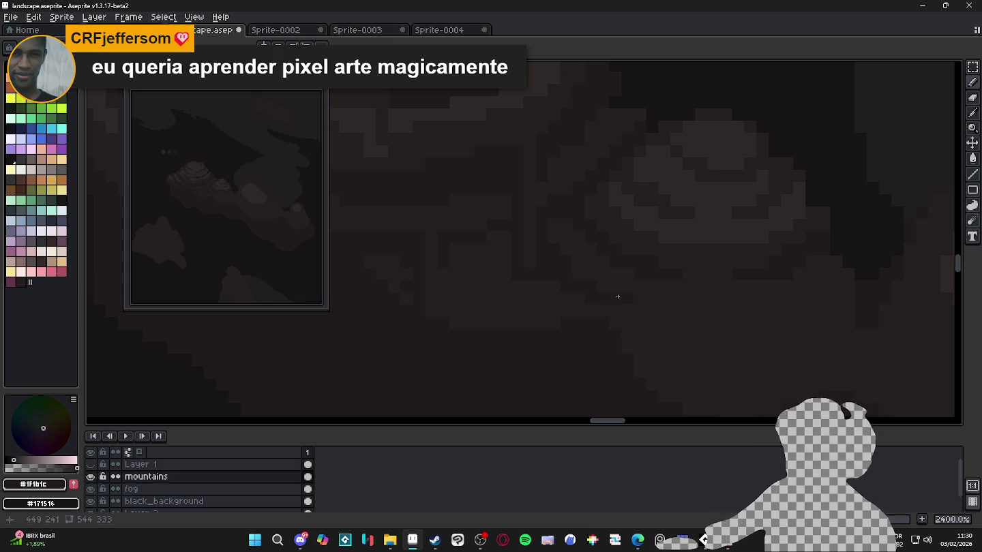
pyautogui.moveTo(713, 304); pyautogui.dragTo(770, 301)
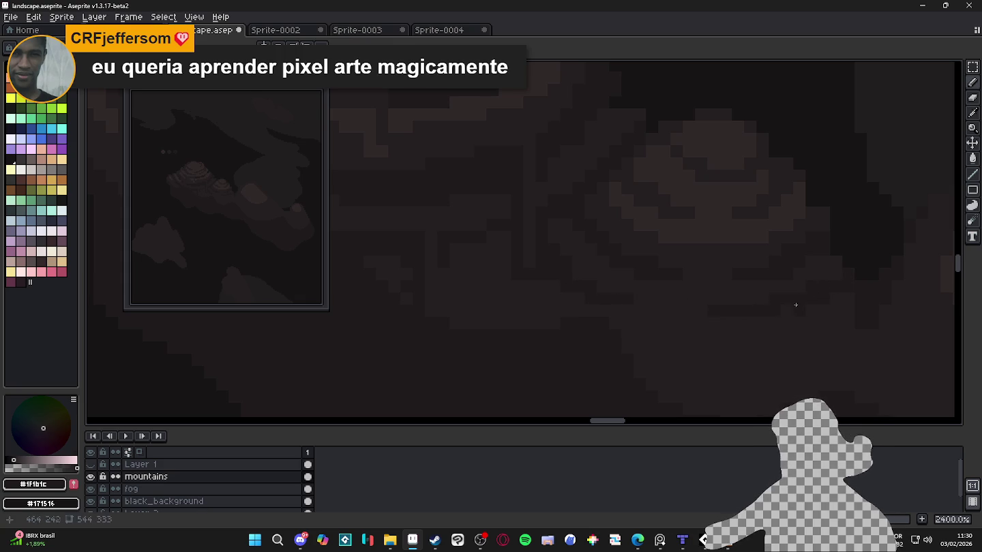
# Sample the mountain shades, ending with #1f1b1c as the drawing colour.
pyautogui.keyDown('alt'); pyautogui.click(765, 298); pyautogui.keyUp('alt')
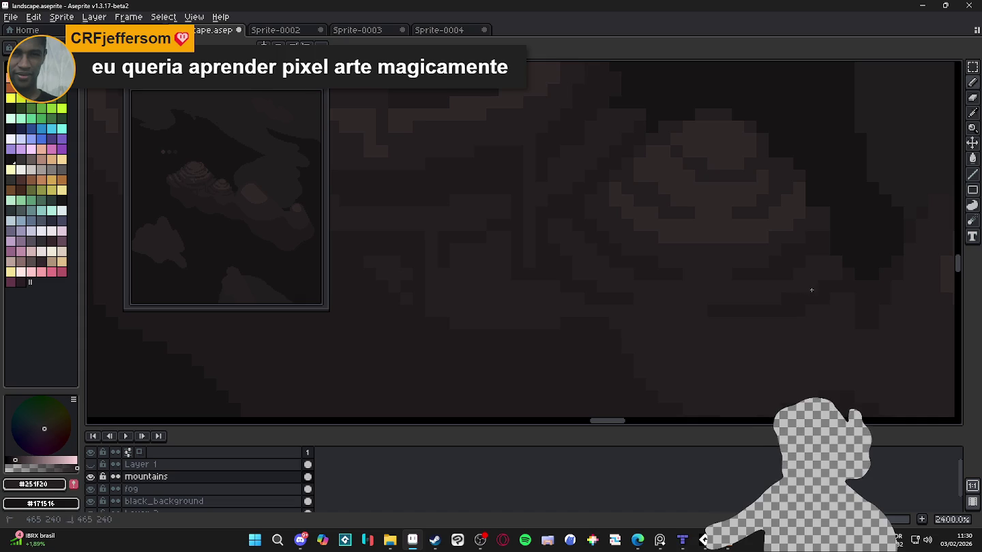
pyautogui.keyDown('alt'); pyautogui.click(846, 298); pyautogui.keyUp('alt')
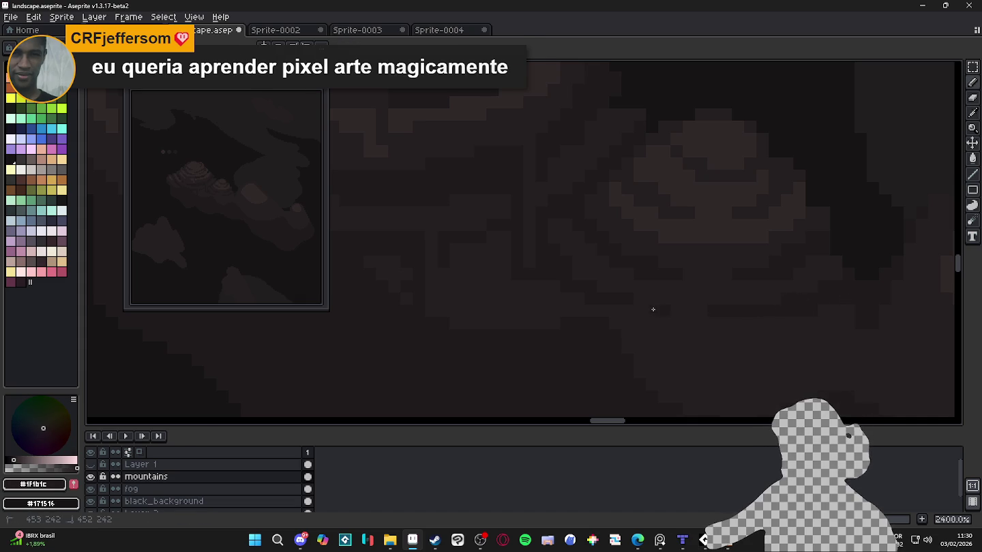
pyautogui.press('m')
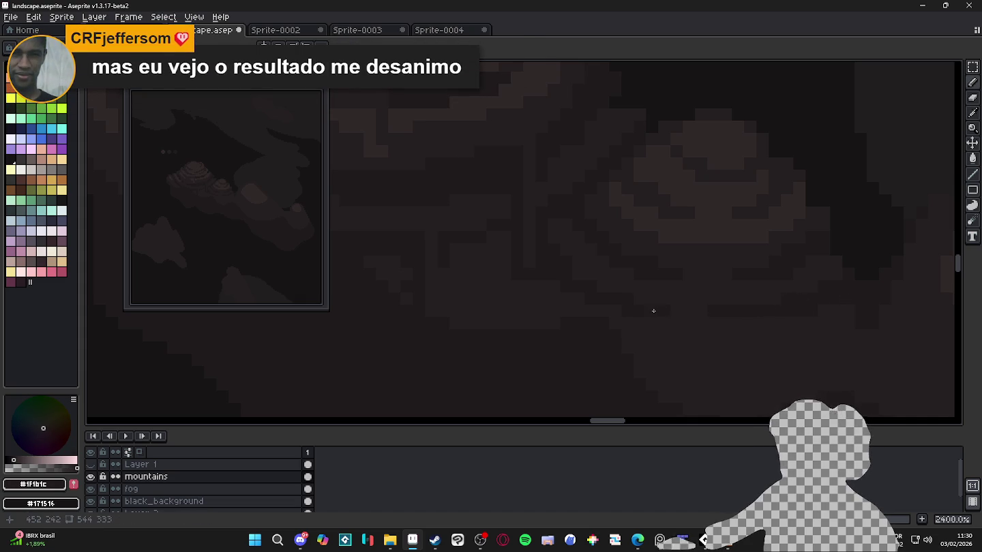
pyautogui.keyDown('alt'); pyautogui.click(650, 292); pyautogui.keyUp('alt')
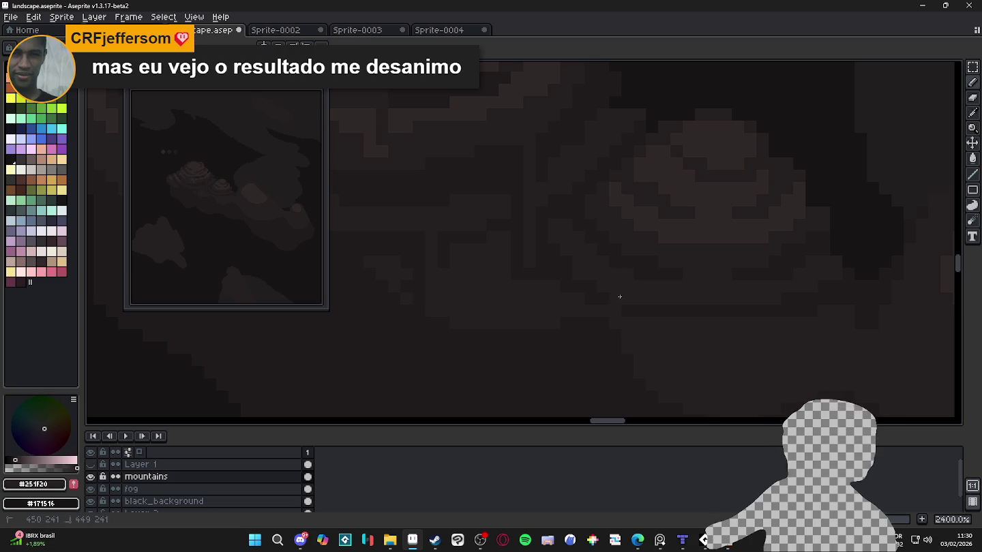
pyautogui.keyDown('alt'); pyautogui.click(610, 247); pyautogui.keyUp('alt')
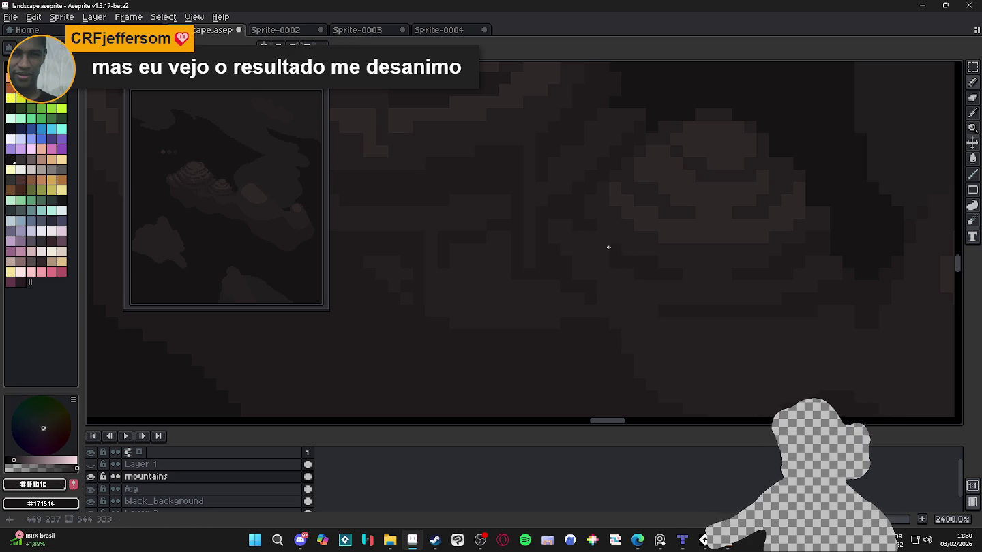
pyautogui.scroll(-3, 641, 269)
pyautogui.scroll(3, 696, 285)
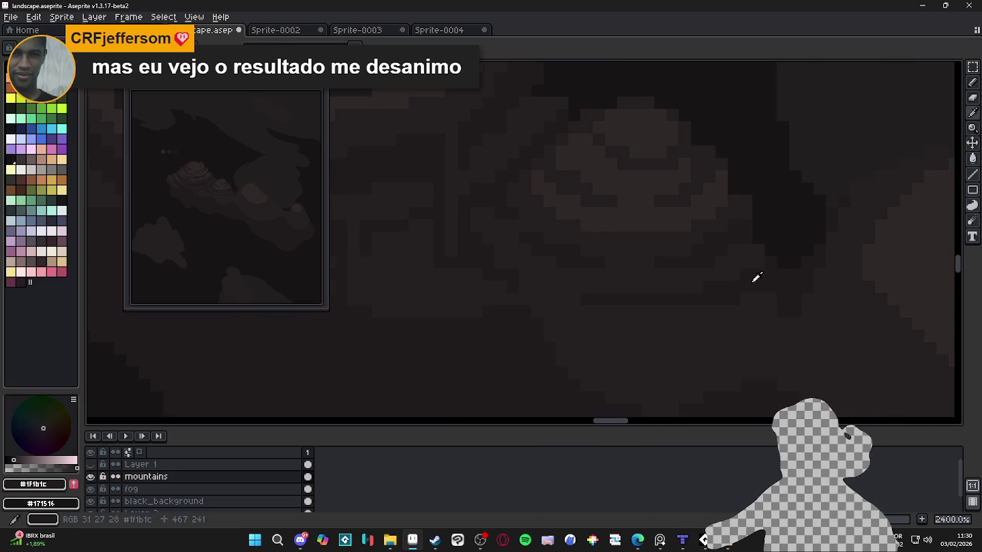
pyautogui.keyDown('alt'); pyautogui.click(735, 273); pyautogui.keyUp('alt')
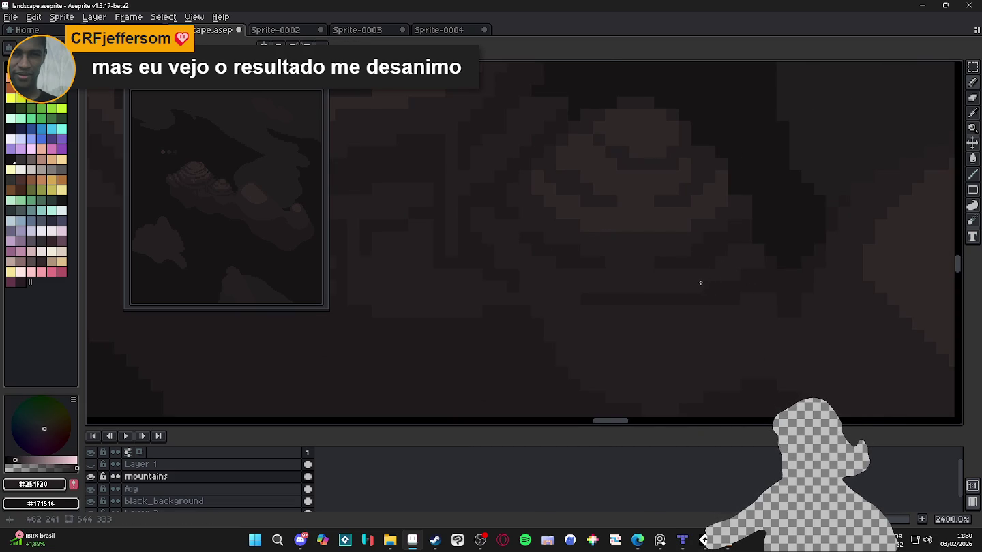
pyautogui.scroll(-1, 734, 273)
pyautogui.scroll(-1, 743, 274)
pyautogui.scroll(2, 713, 218)
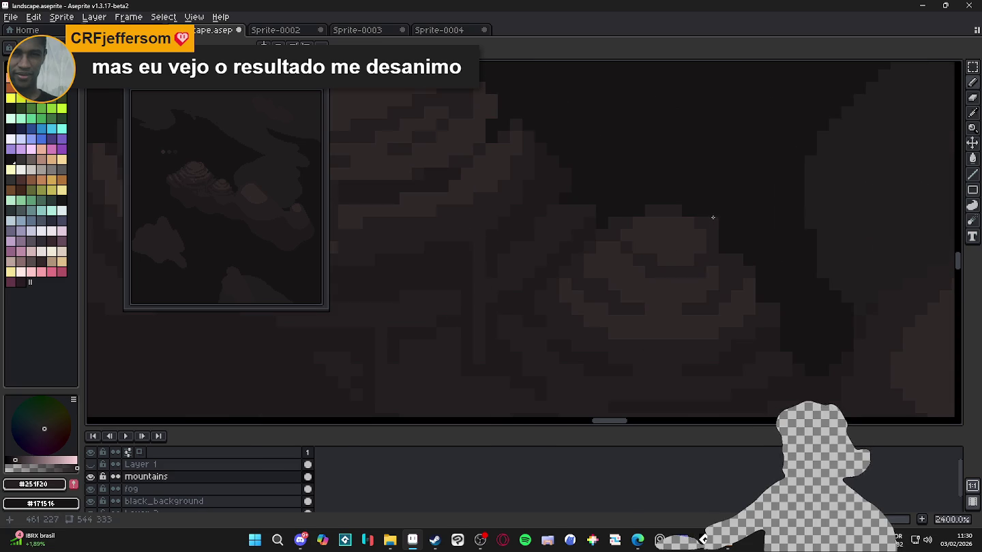
pyautogui.scroll(-2, 686, 231)
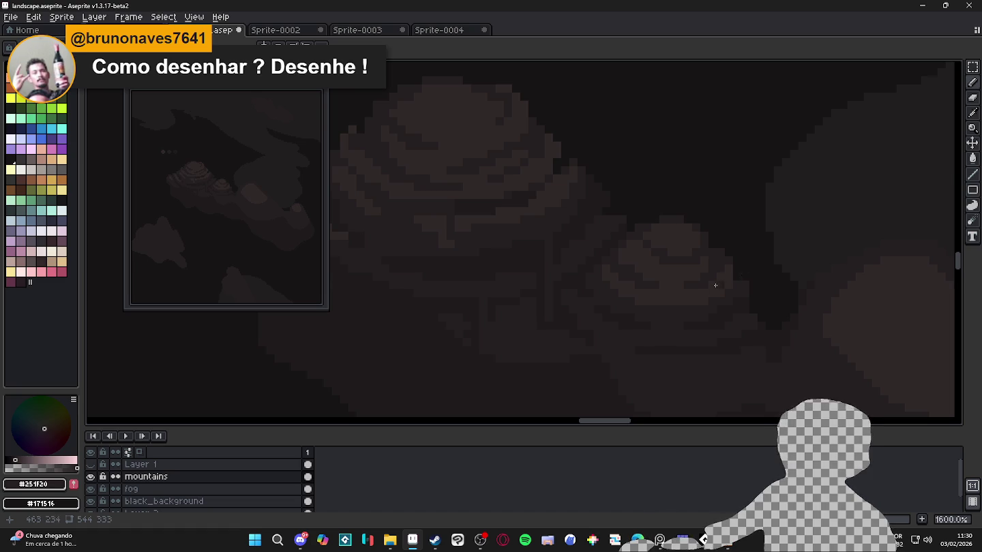
pyautogui.scroll(2, 703, 247)
pyautogui.press('b')
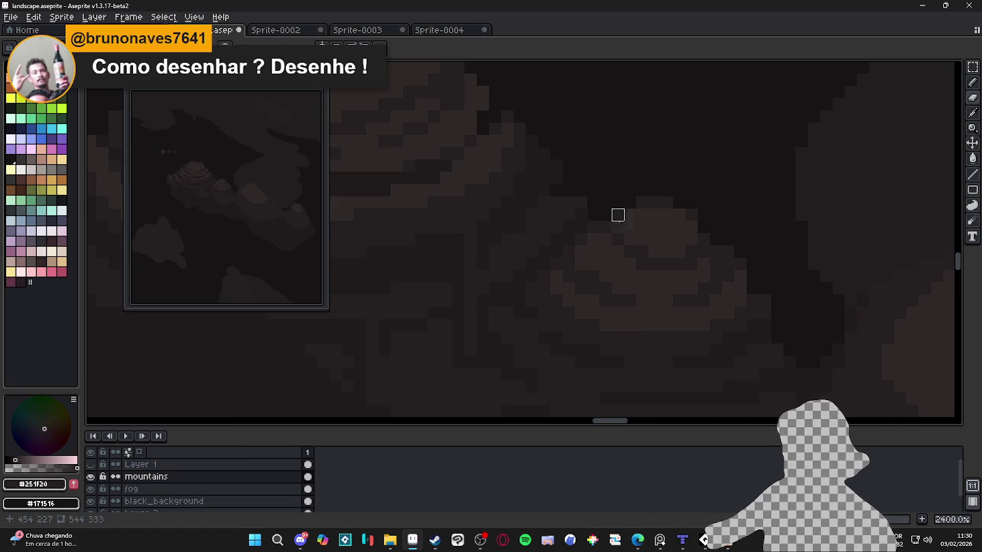
pyautogui.scroll(-5, 604, 214)
pyautogui.scroll(4, 672, 280)
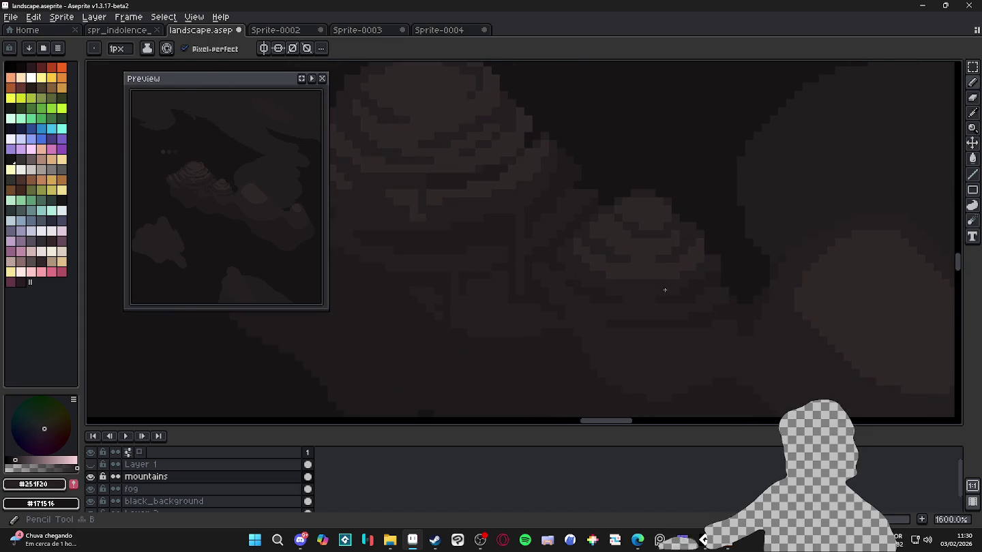
pyautogui.keyDown('alt'); pyautogui.click(671, 313); pyautogui.keyUp('alt')
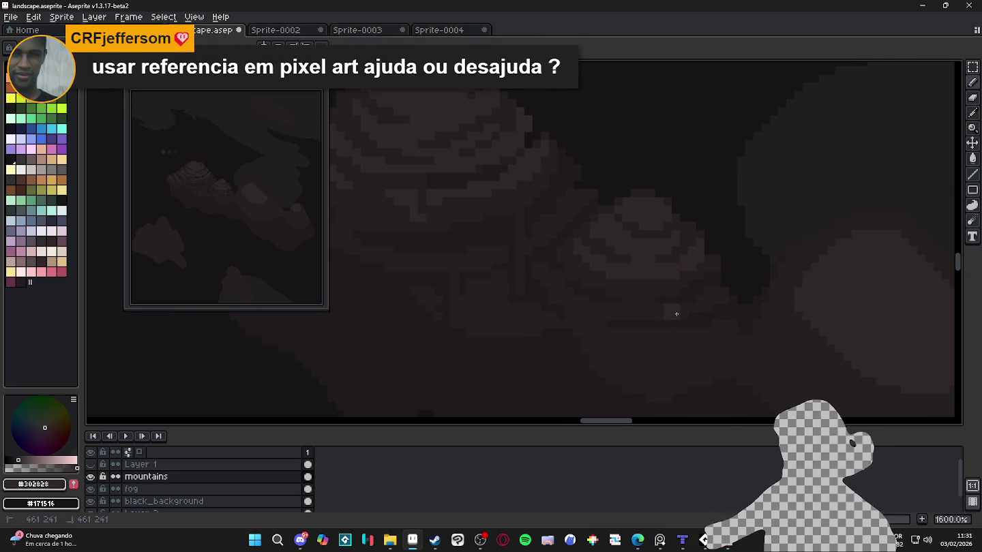
pyautogui.click(687, 308)
pyautogui.click(654, 315)
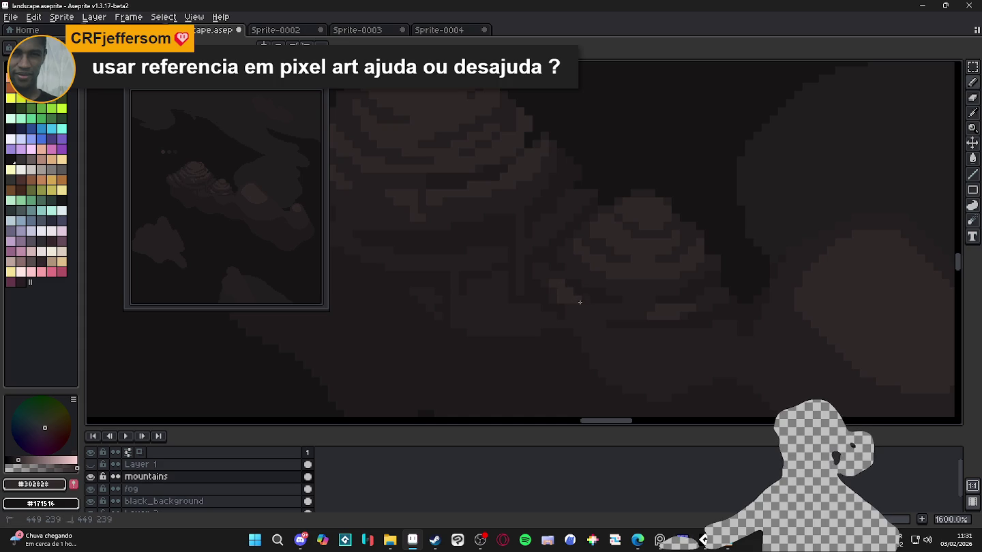
pyautogui.scroll(-3, 600, 307)
pyautogui.scroll(3, 618, 308)
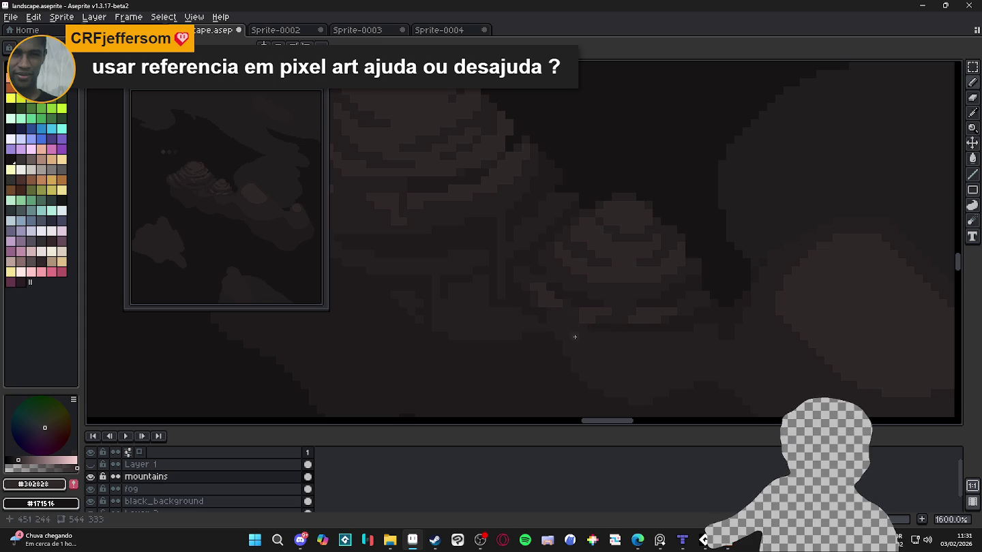
pyautogui.scroll(1, 596, 324)
pyautogui.scroll(1, 597, 329)
pyautogui.keyDown('alt'); pyautogui.click(600, 337); pyautogui.keyUp('alt')
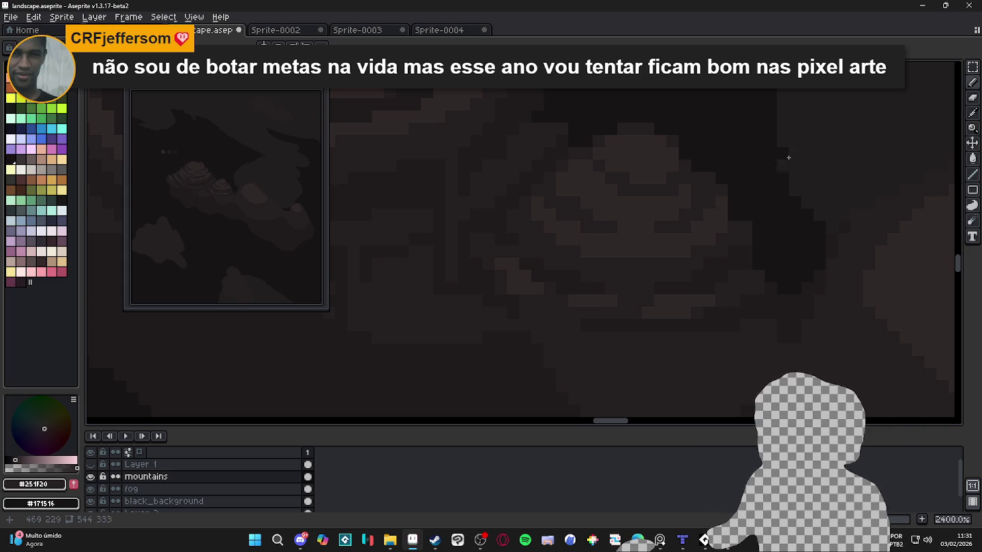
# Cycle between the Rectangular Selection, Eraser and Pencil tools, ending on selection.
pyautogui.scroll(-4, 588, 235)
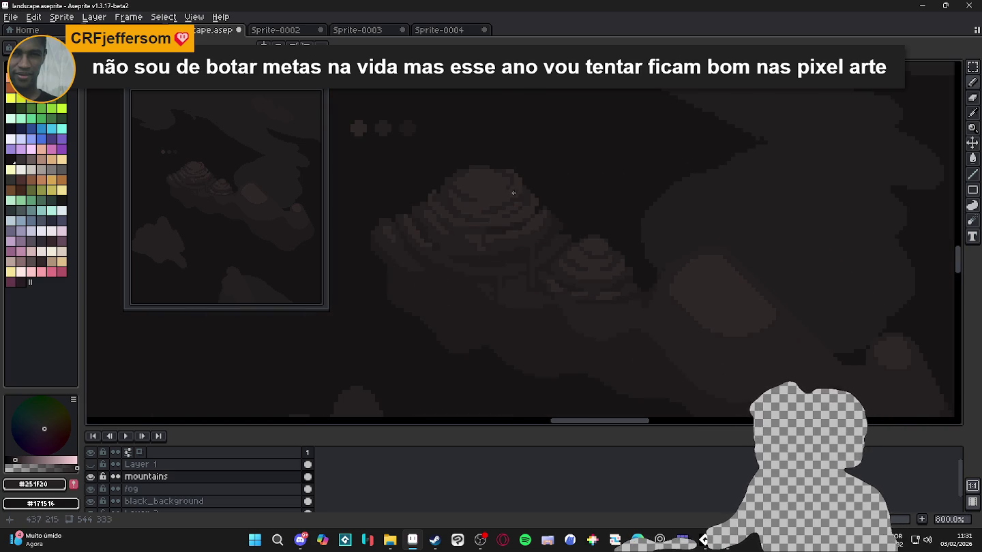
pyautogui.scroll(4, 505, 184)
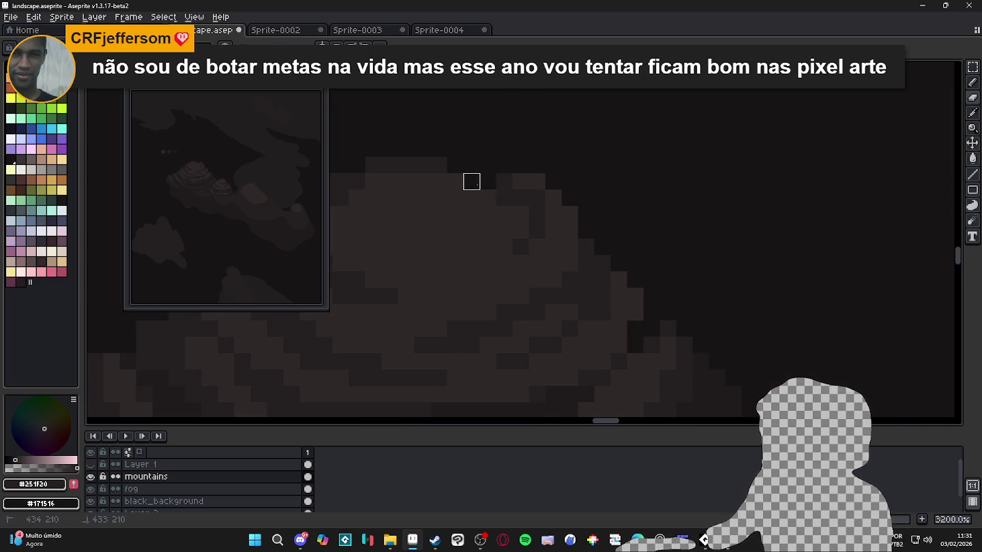
pyautogui.press('m')
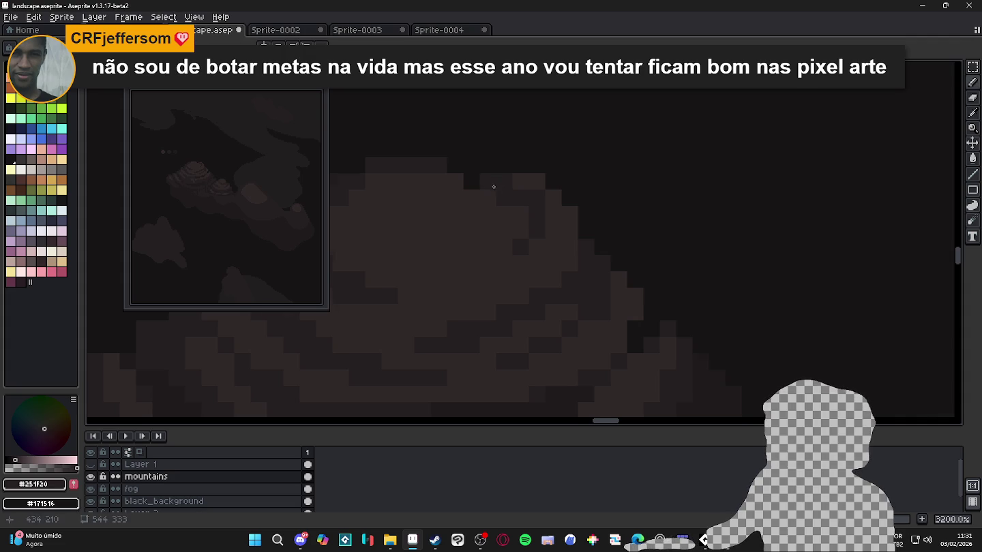
pyautogui.scroll(-3, 494, 184)
pyautogui.scroll(1, 469, 194)
pyautogui.press('e')
pyautogui.press('m')
pyautogui.scroll(1, 427, 243)
pyautogui.scroll(-1, 409, 235)
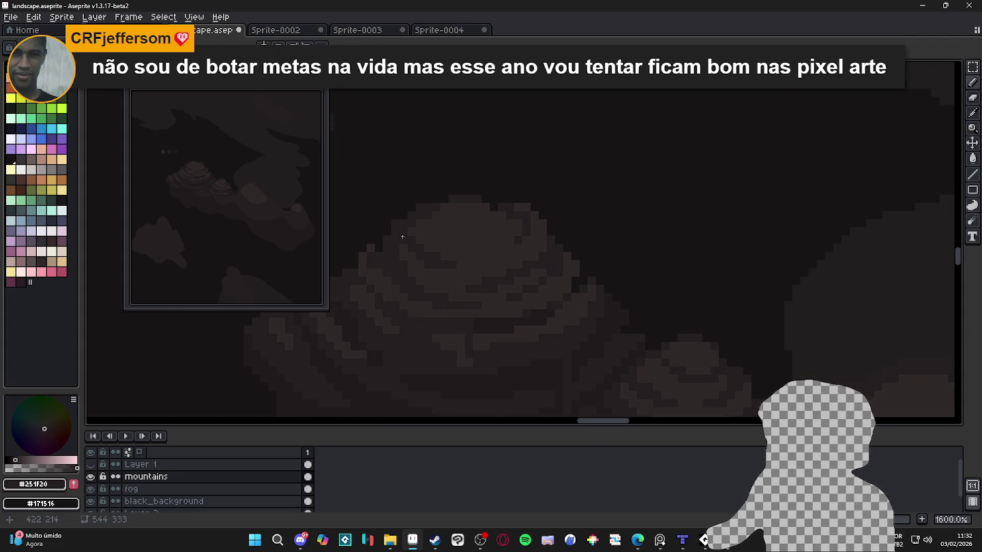
pyautogui.press('b')
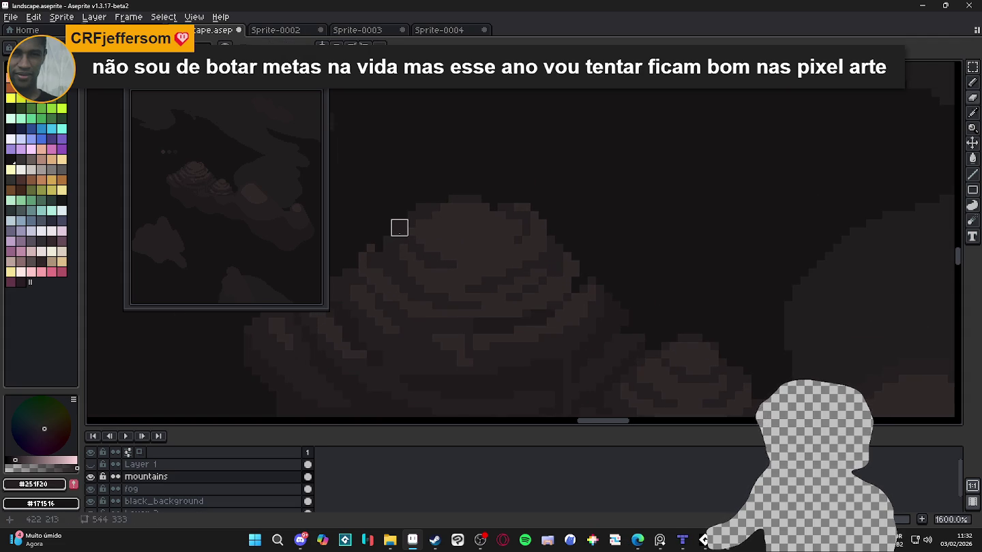
pyautogui.scroll(1, 402, 239)
pyautogui.press('m')
# Darken pixels on the large mountain's top edge and in its shading.
pyautogui.click(447, 179)
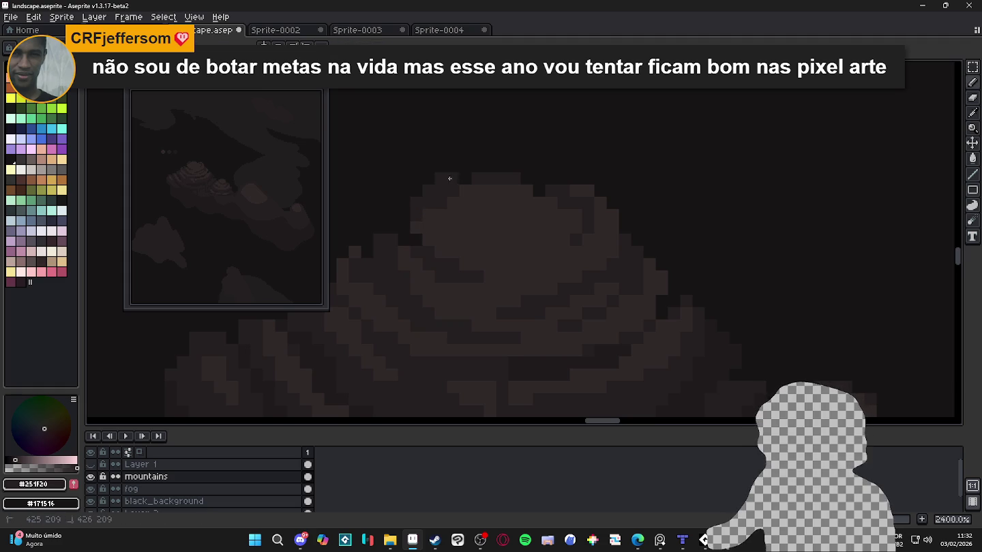
pyautogui.click(461, 179)
pyautogui.scroll(-5, 442, 201)
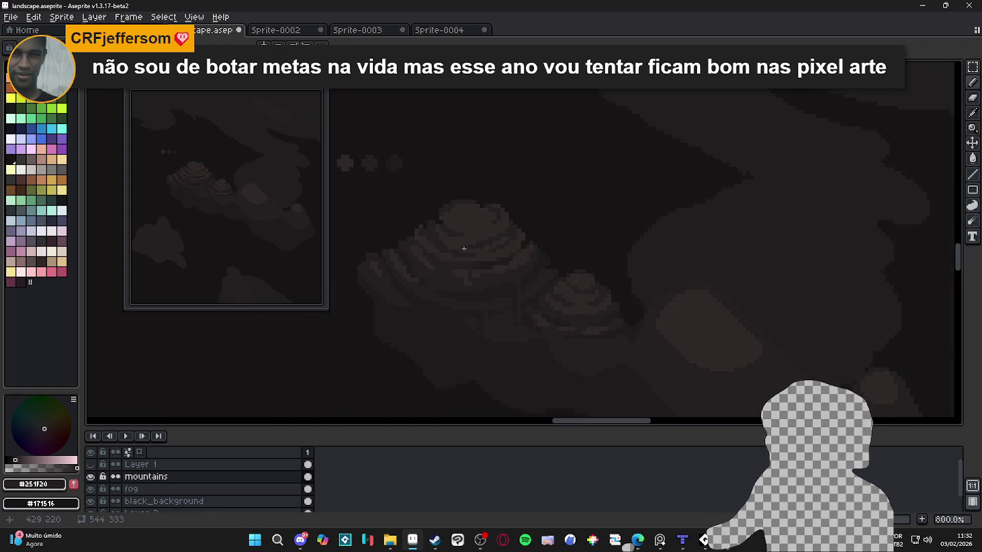
pyautogui.scroll(-2, 458, 240)
pyautogui.scroll(7, 475, 238)
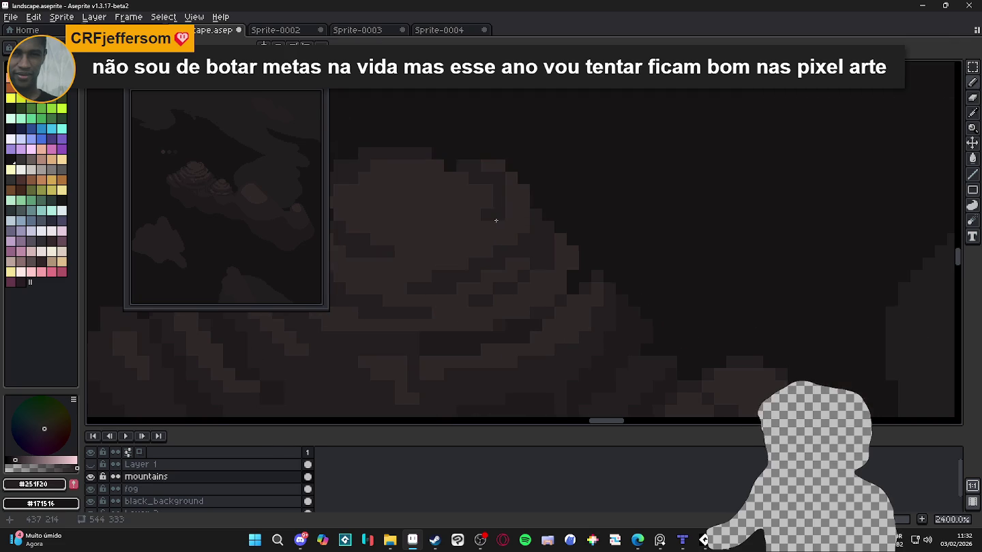
pyautogui.click(454, 228)
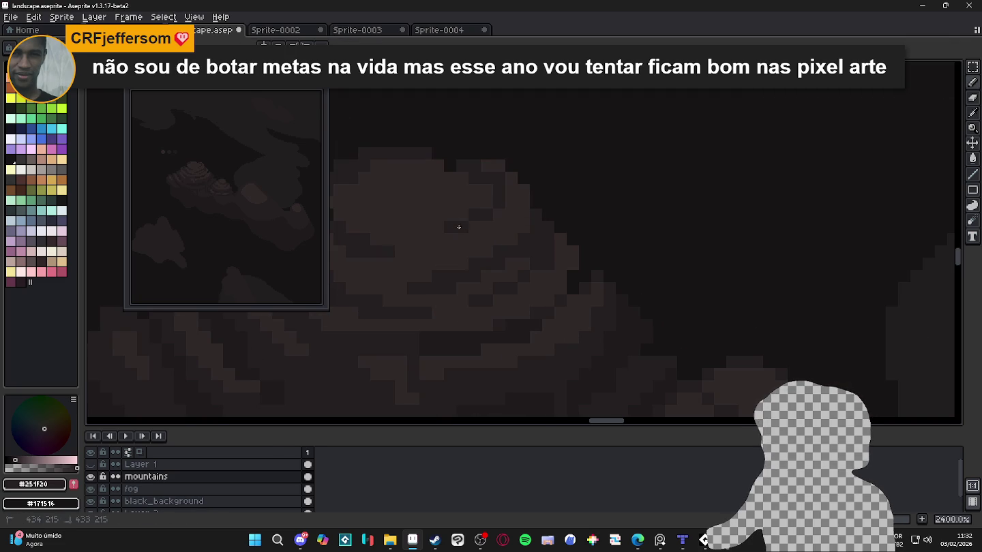
# Centre the mountains and switch the paint colour to #302828, then back to #251F20.
pyautogui.scroll(-5, 459, 230)
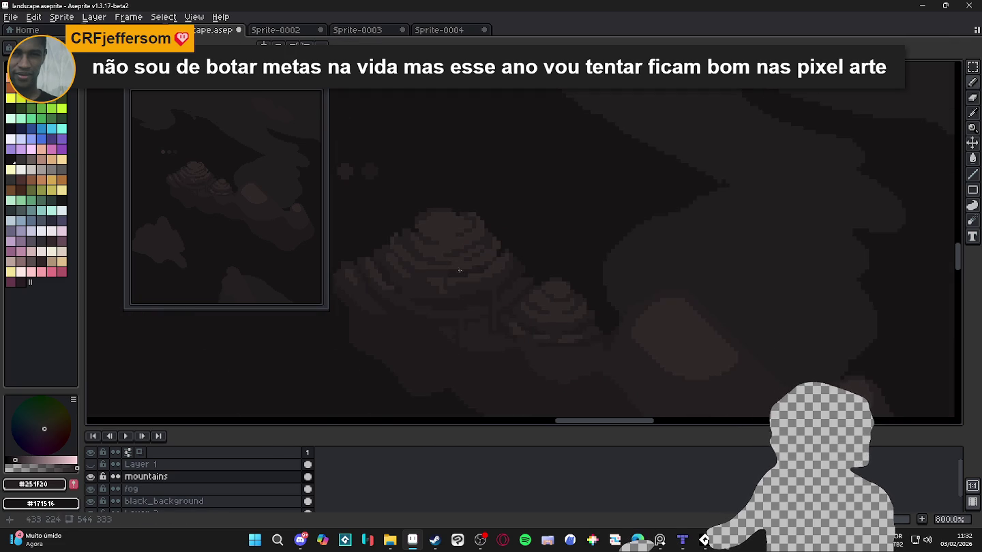
pyautogui.scroll(-1, 489, 307)
pyautogui.moveTo(489, 307); pyautogui.dragTo(502, 295)
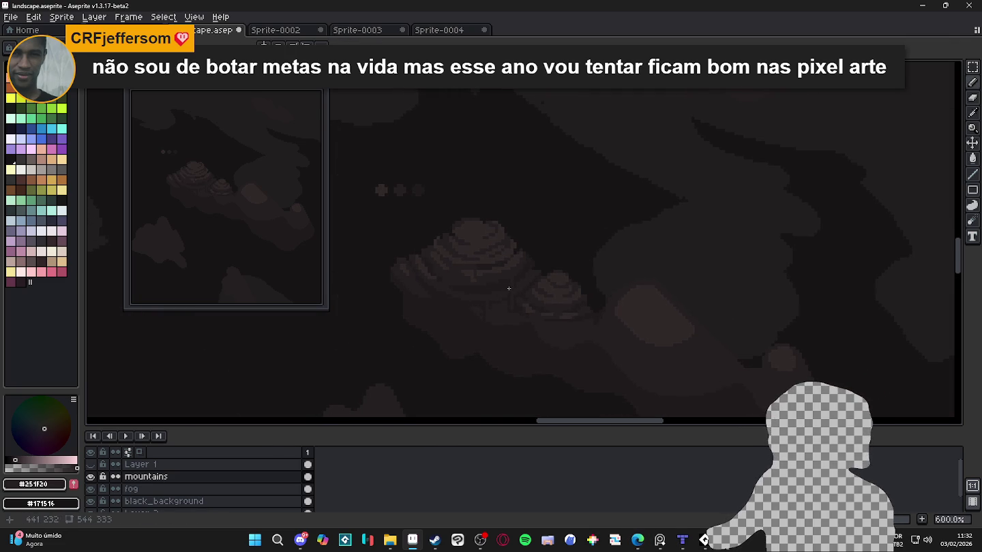
pyautogui.scroll(1, 475, 281)
pyautogui.scroll(2, 473, 279)
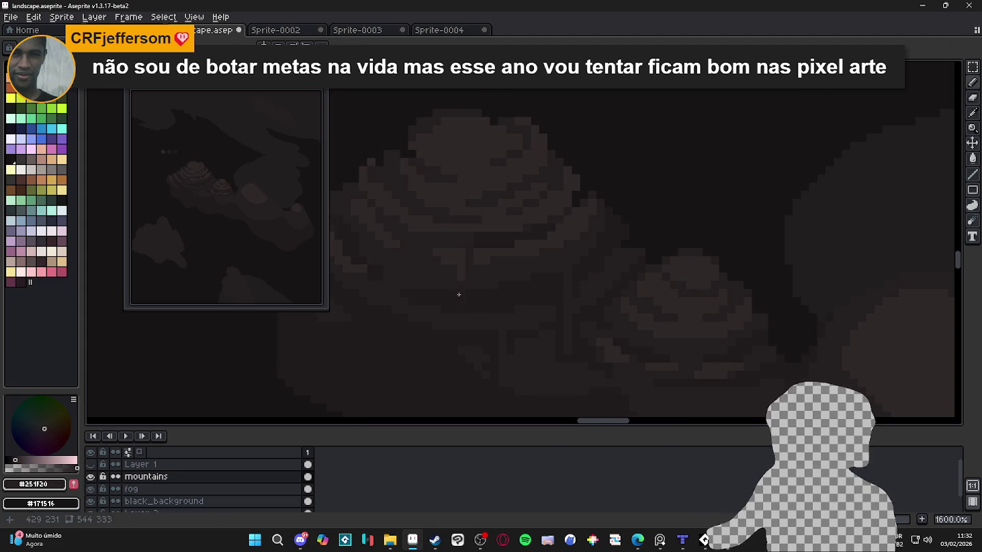
pyautogui.keyDown('alt'); pyautogui.click(464, 280); pyautogui.keyUp('alt')
pyautogui.keyDown('alt'); pyautogui.click(466, 285); pyautogui.keyUp('alt')
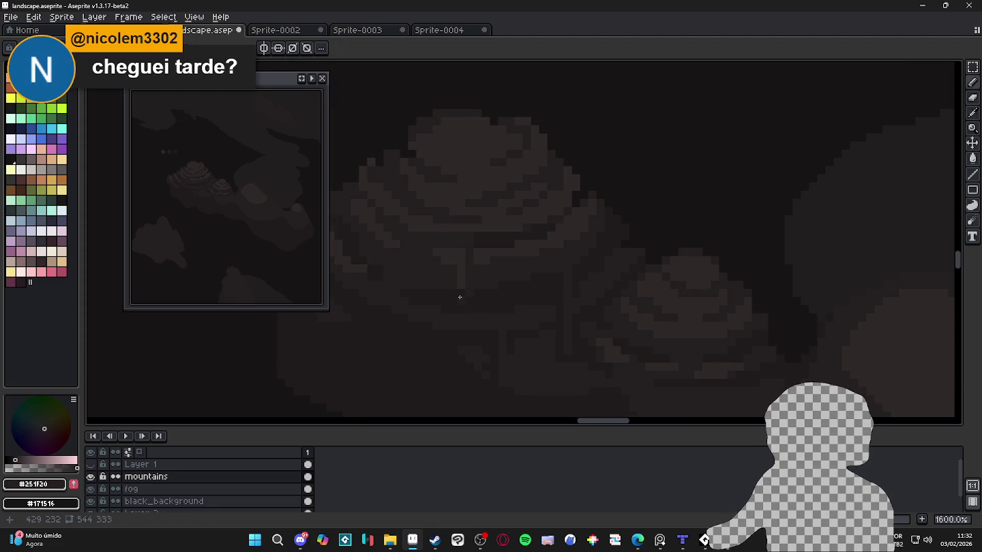
# Eyedrop the darker #1F1B1C from the large mountain as the paint colour.
pyautogui.scroll(-2, 460, 295)
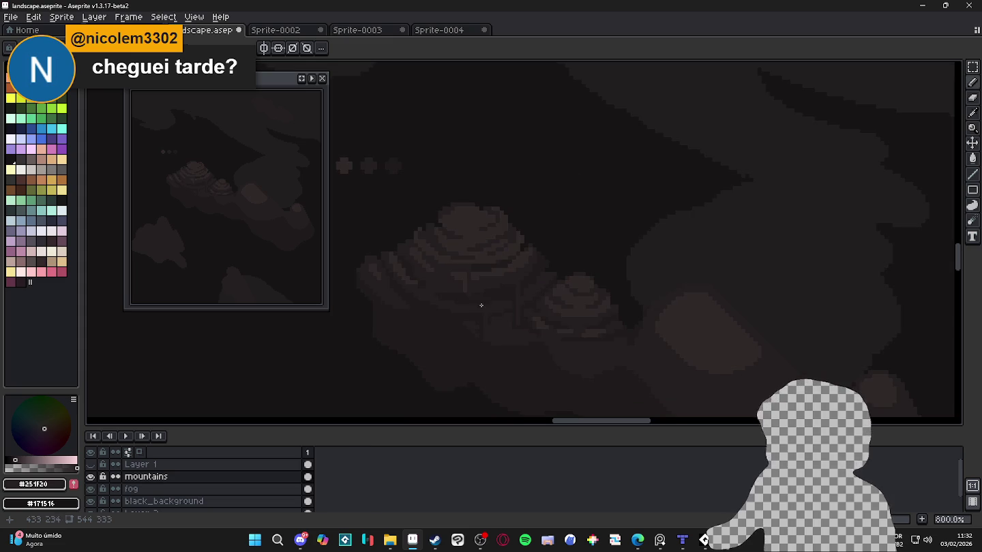
pyautogui.scroll(-2, 460, 295)
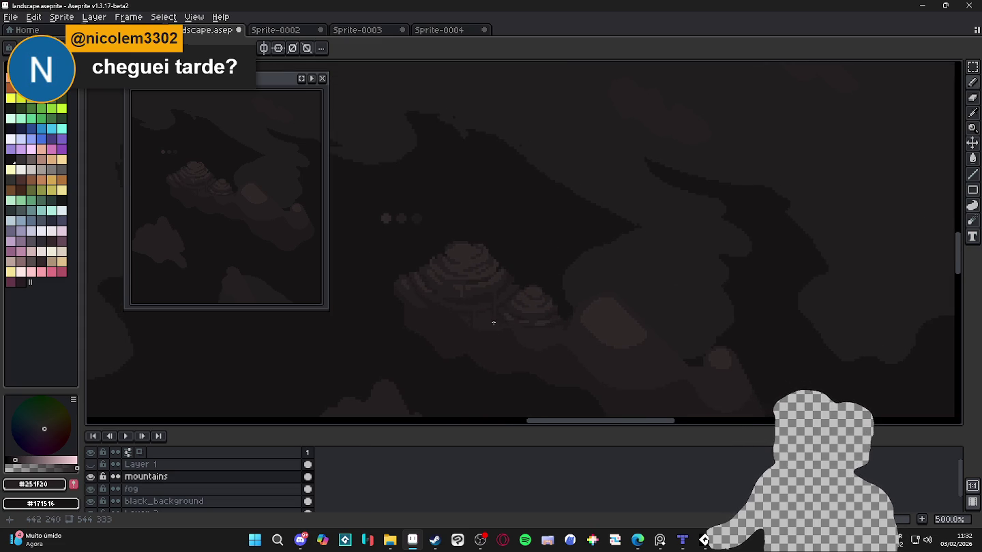
pyautogui.moveTo(491, 321); pyautogui.dragTo(504, 290)
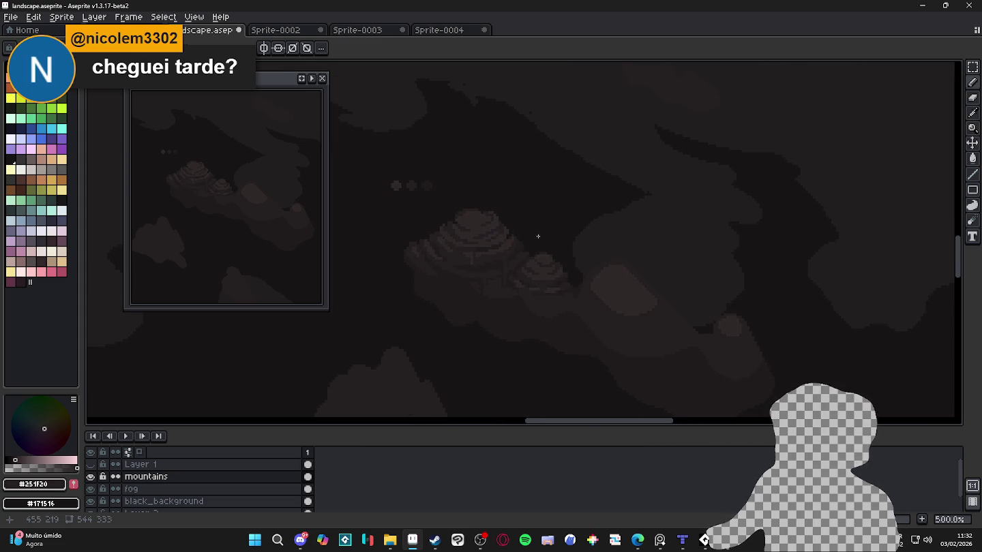
pyautogui.scroll(3, 494, 284)
pyautogui.scroll(2, 478, 284)
pyautogui.moveTo(475, 279); pyautogui.dragTo(531, 297)
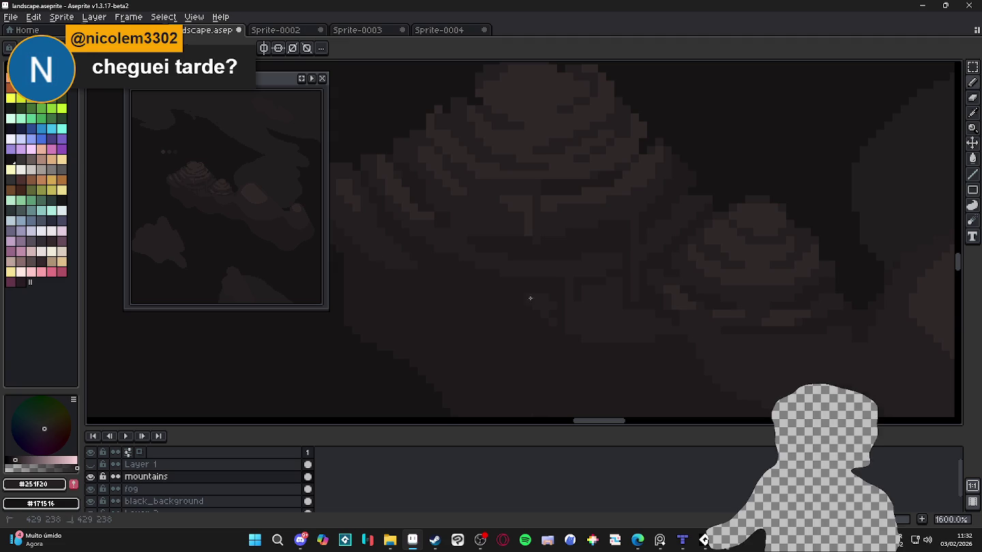
pyautogui.keyDown('alt'); pyautogui.click(484, 299); pyautogui.keyUp('alt')
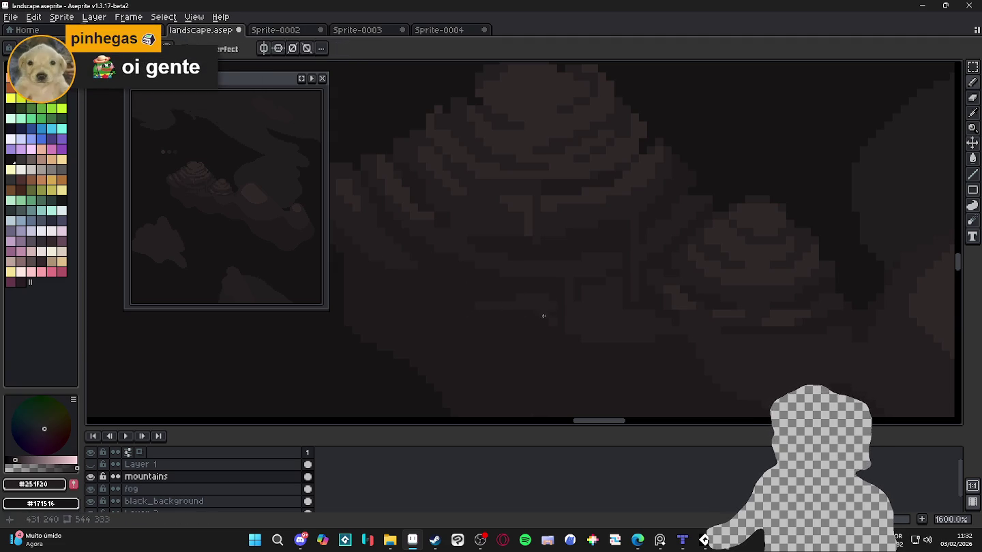
pyautogui.scroll(-2, 532, 310)
pyautogui.scroll(-4, 535, 313)
# Save landscape.aseprite with Ctrl+S and zoom the canvas to 800%.
pyautogui.hotkey('ctrl', 's')
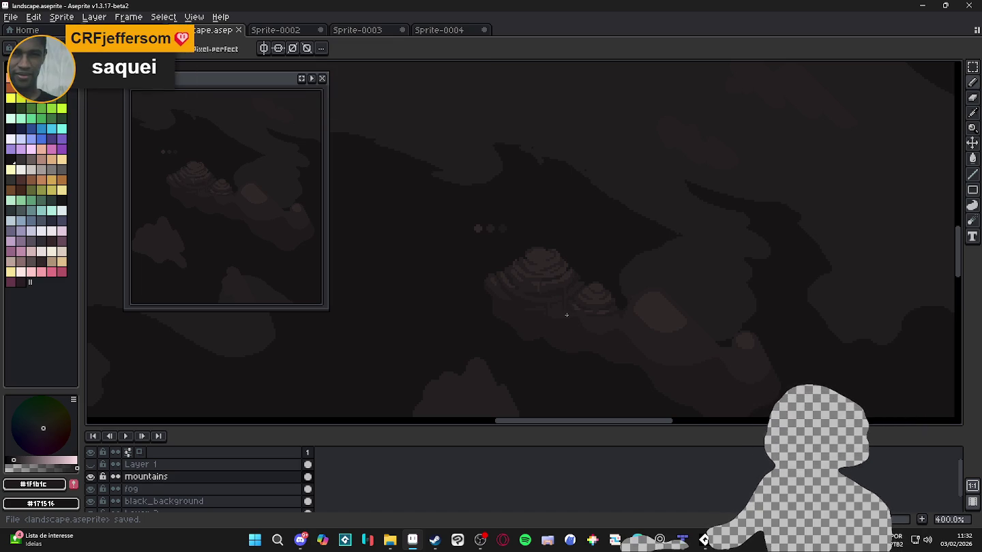
pyautogui.scroll(1, 605, 303)
pyautogui.scroll(2, 600, 307)
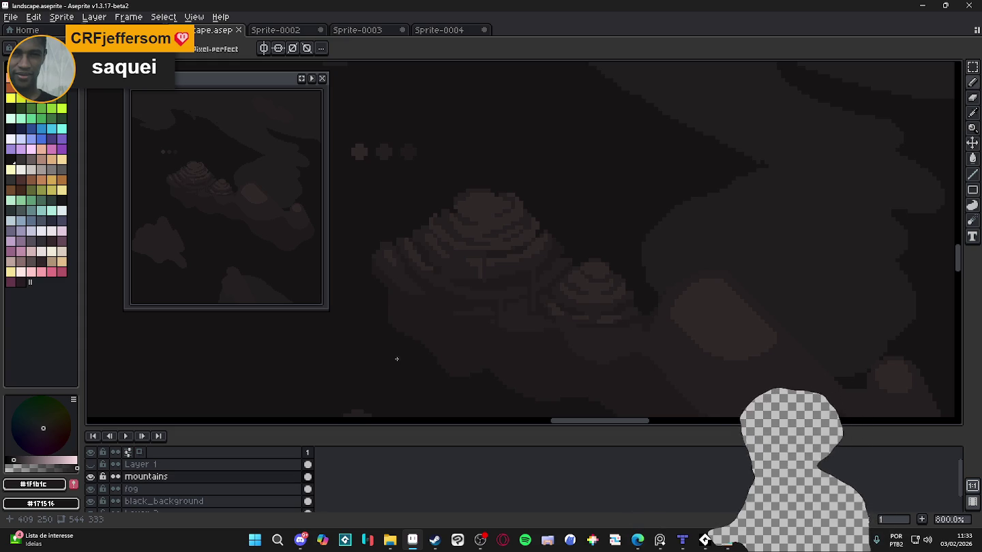
pyautogui.scroll(-3, 458, 344)
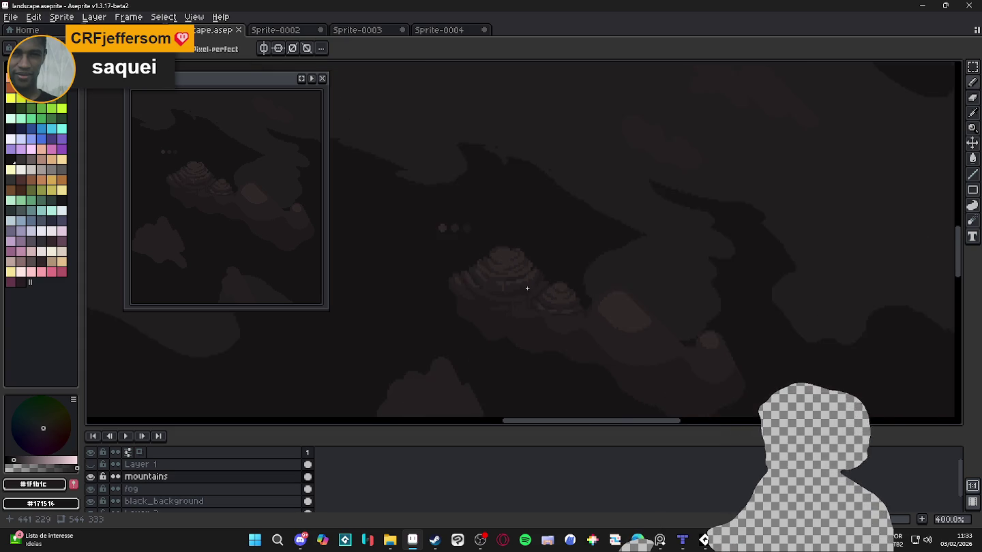
# Sample #251F20 from the mountain as the drawing colour.
pyautogui.scroll(-2, 514, 290)
pyautogui.moveTo(514, 290); pyautogui.dragTo(495, 255)
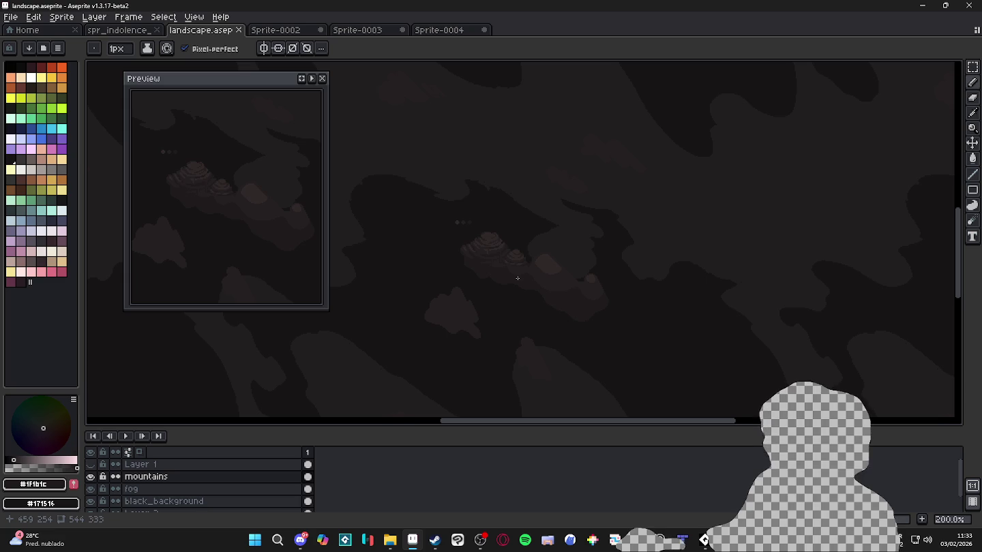
pyautogui.scroll(3, 501, 267)
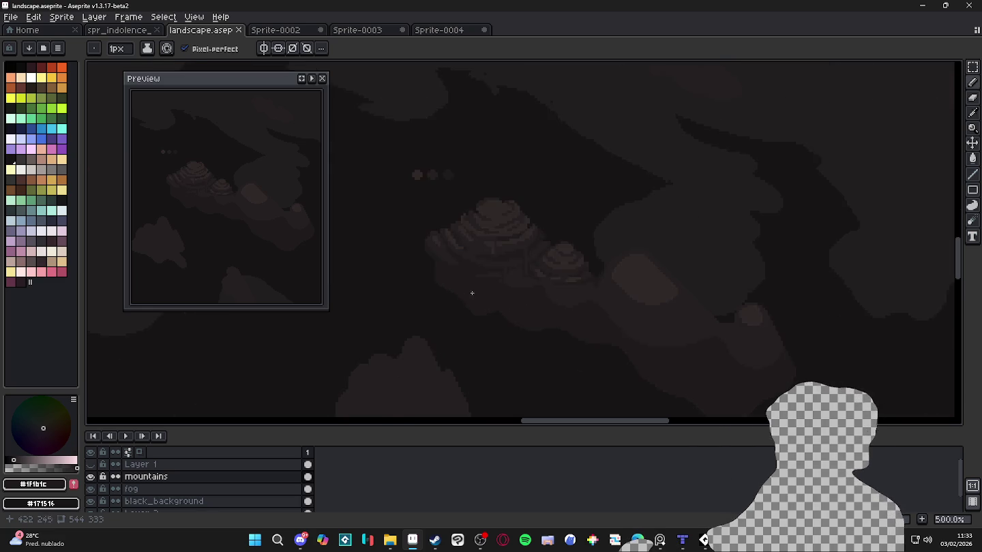
pyautogui.scroll(4, 477, 290)
pyautogui.keyDown('alt'); pyautogui.click(524, 240); pyautogui.keyUp('alt')
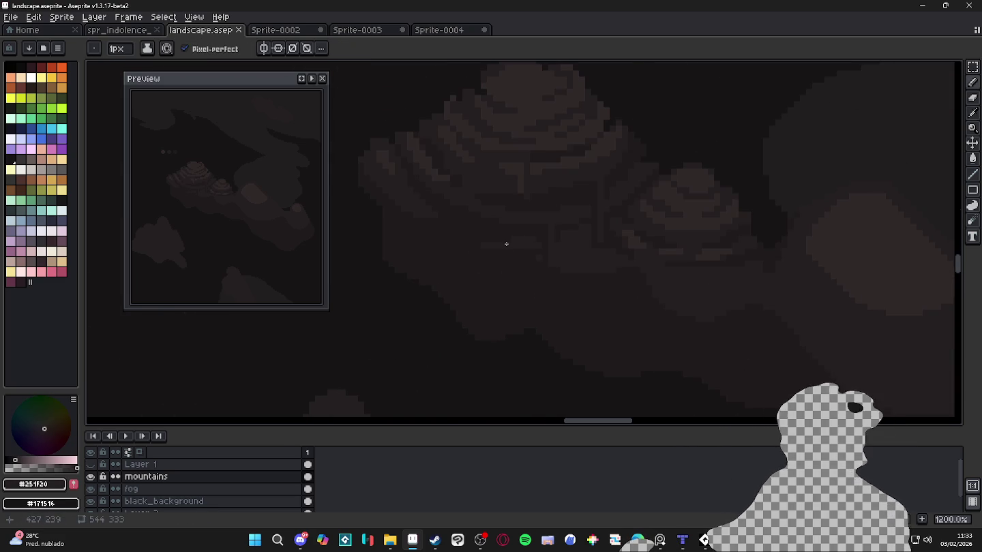
# Eyedrop the darker mountain tone #1F1B1C as the drawing colour.
pyautogui.scroll(1, 512, 240)
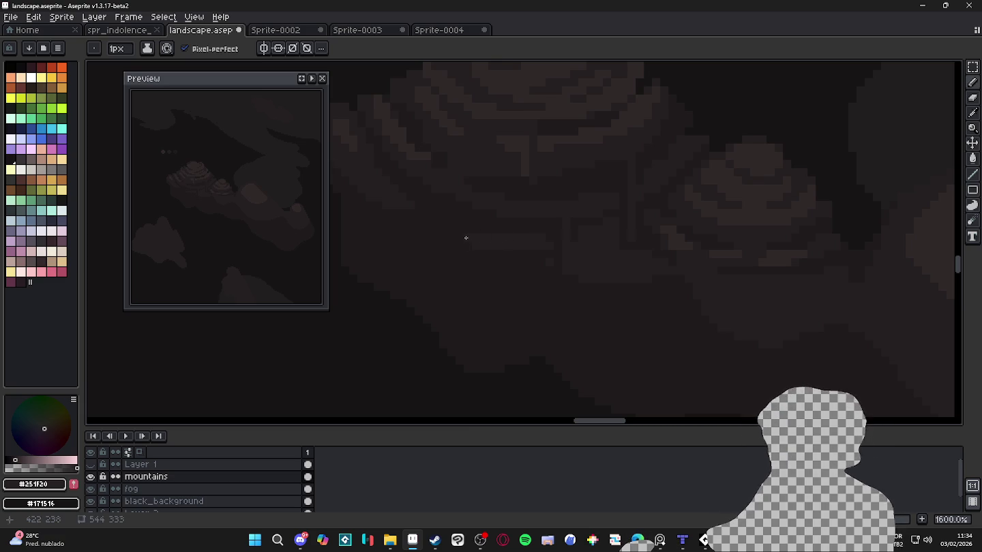
pyautogui.scroll(2, 468, 234)
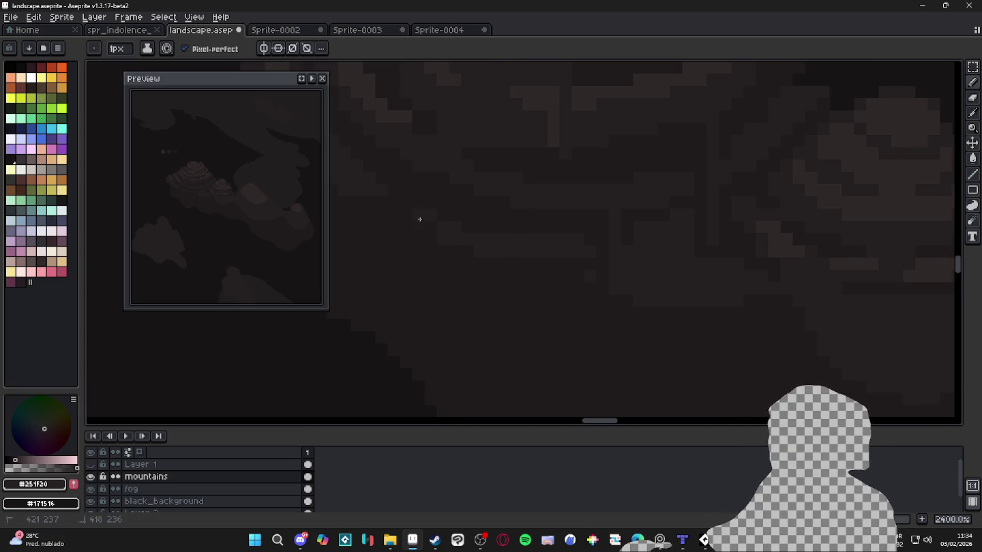
pyautogui.scroll(-3, 451, 262)
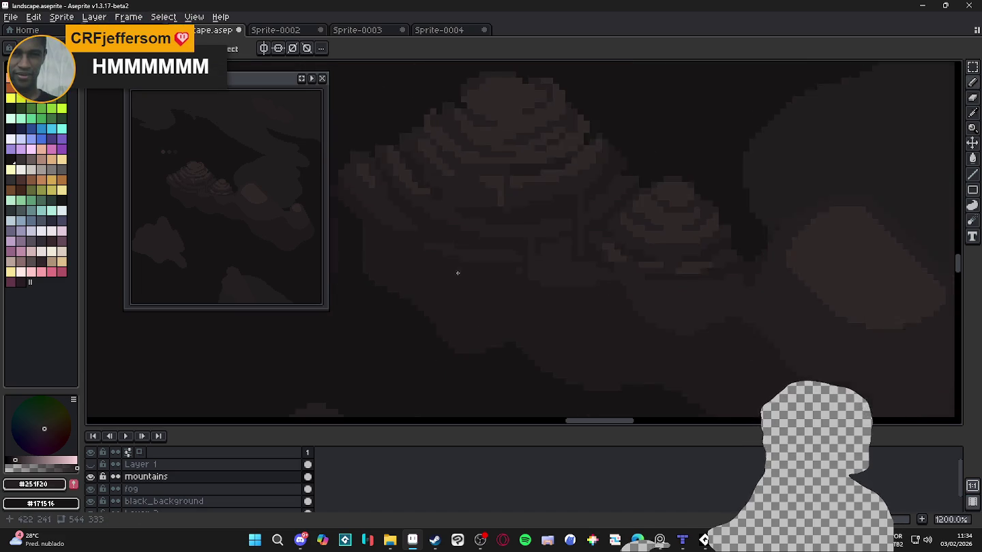
pyautogui.scroll(-1, 463, 293)
pyautogui.scroll(2, 440, 262)
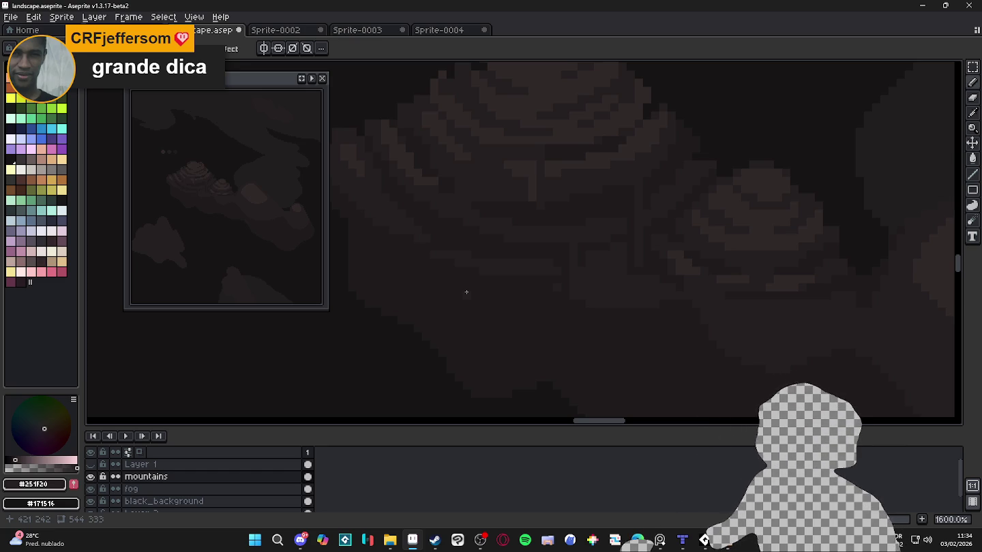
pyautogui.scroll(-1, 466, 292)
pyautogui.scroll(-1, 477, 298)
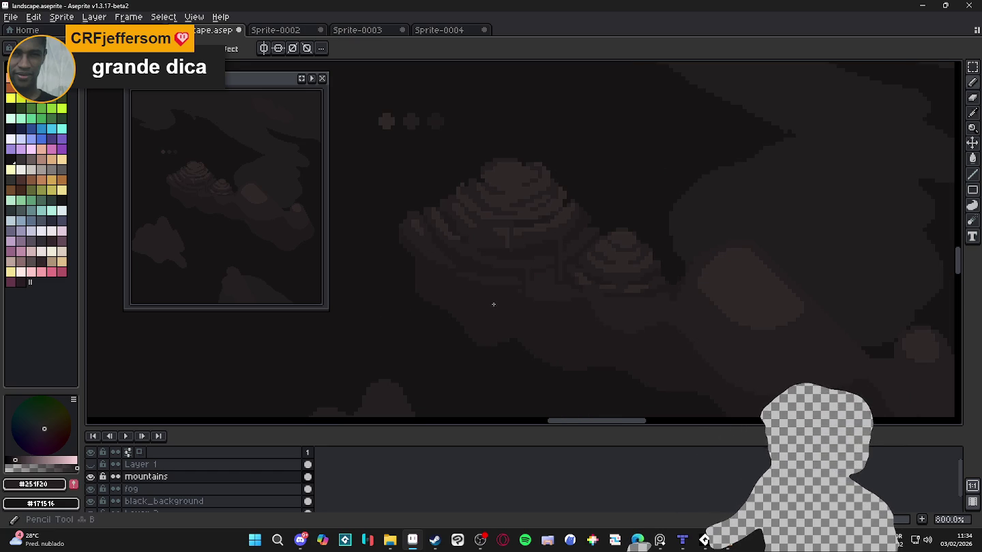
pyautogui.scroll(1, 473, 217)
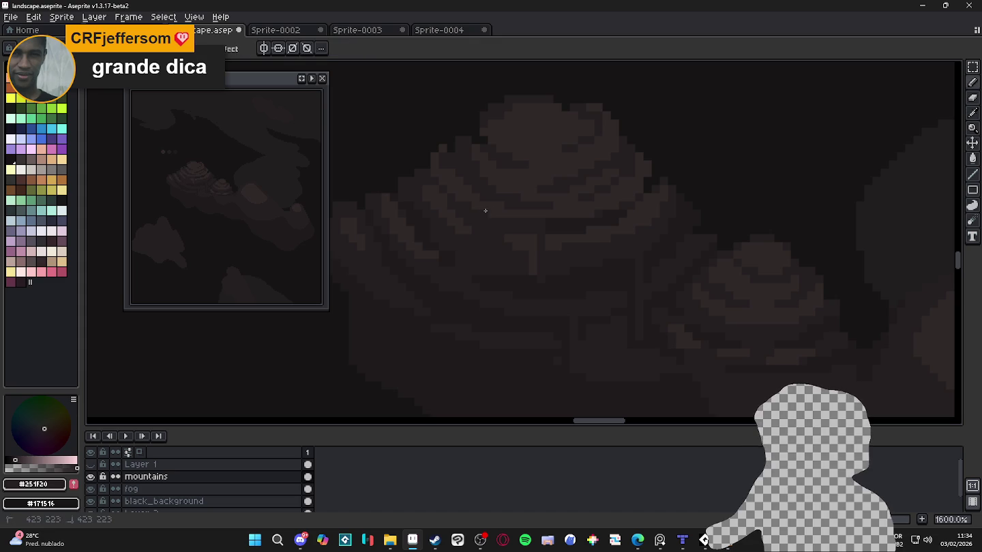
pyautogui.keyDown('alt'); pyautogui.click(486, 200); pyautogui.keyUp('alt')
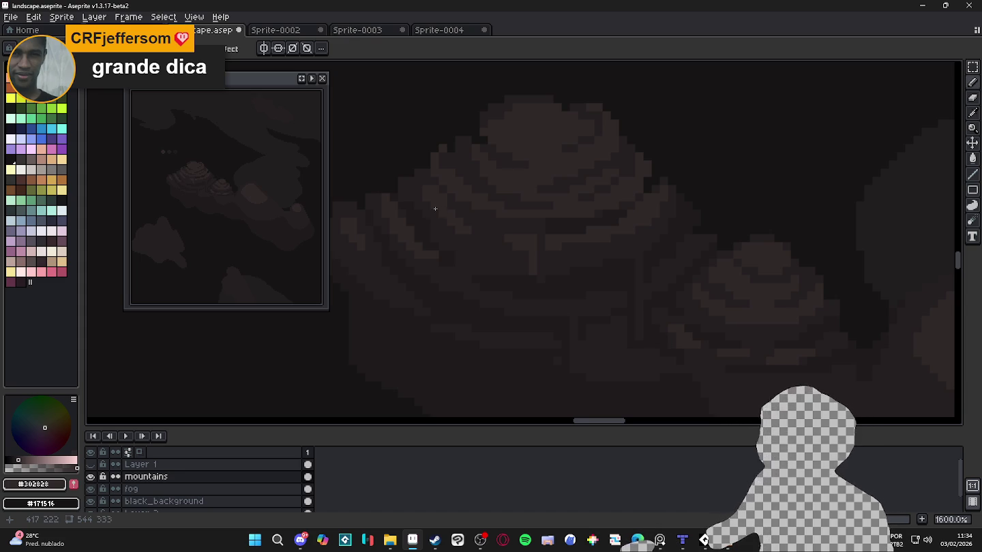
pyautogui.scroll(-2, 451, 261)
pyautogui.scroll(-1, 476, 265)
pyautogui.scroll(3, 477, 265)
pyautogui.scroll(1, 514, 302)
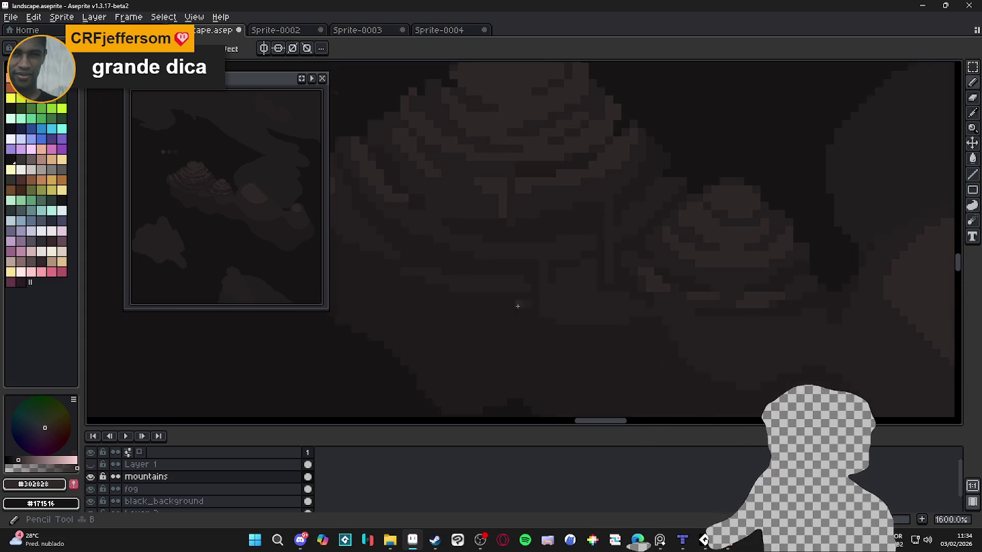
pyautogui.scroll(-3, 524, 307)
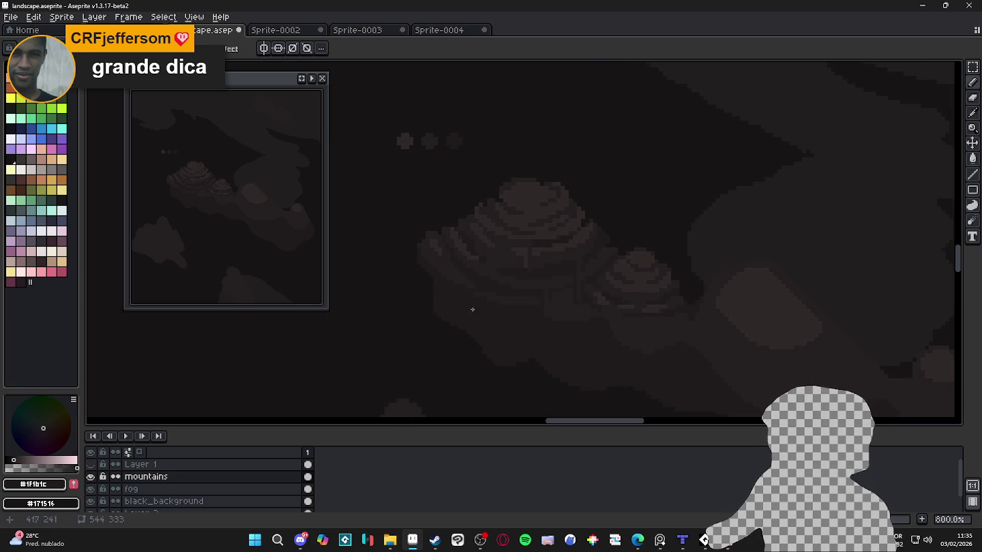
pyautogui.scroll(2, 469, 299)
pyautogui.scroll(1, 429, 279)
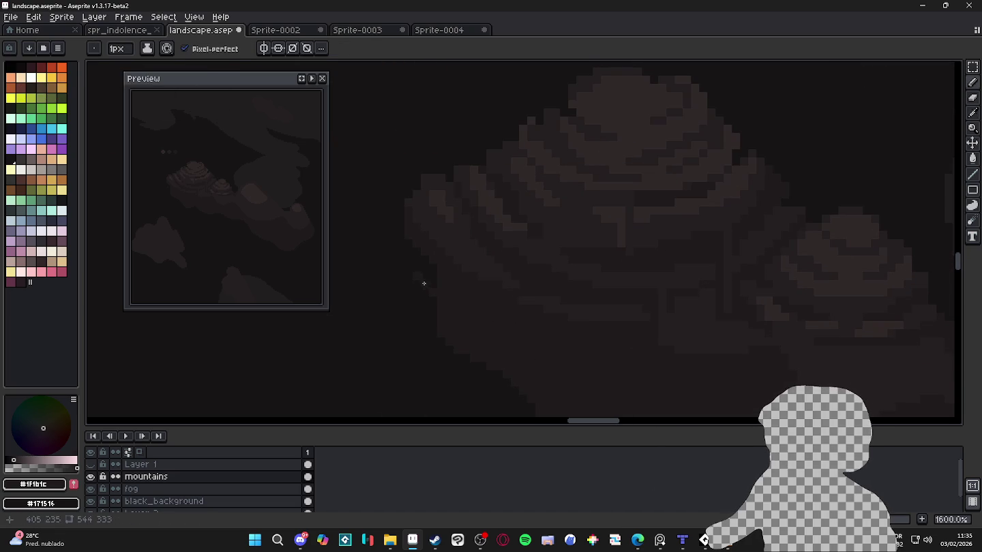
pyautogui.press('b')
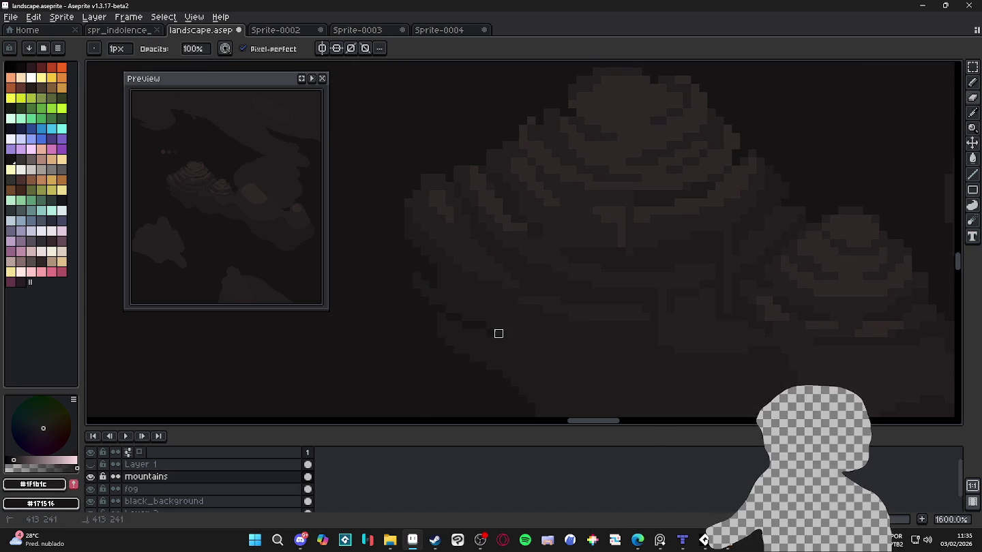
pyautogui.press('i')
pyautogui.press('b')
pyautogui.scroll(-1, 409, 285)
pyautogui.scroll(2, 393, 259)
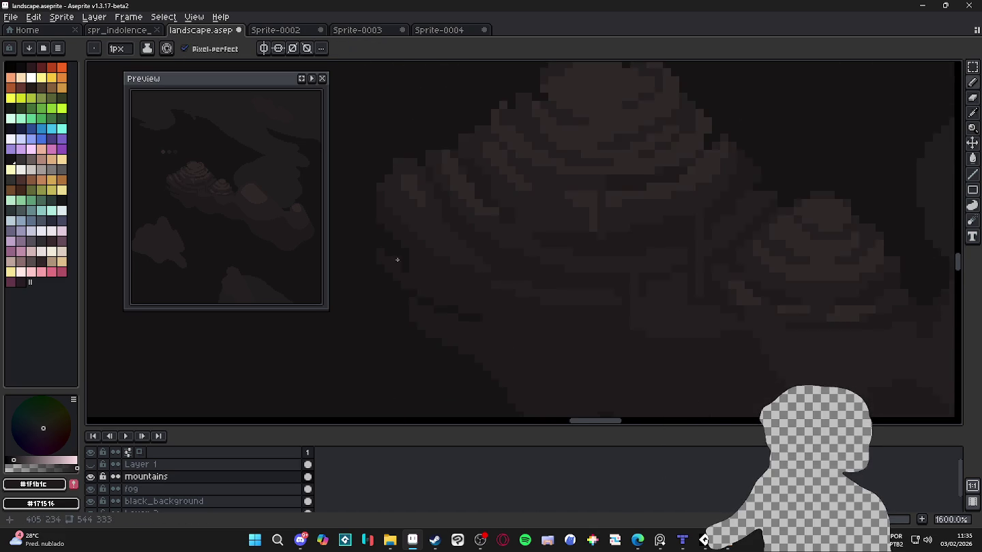
pyautogui.scroll(1, 413, 260)
pyautogui.press('b')
pyautogui.press('i')
pyautogui.press('e')
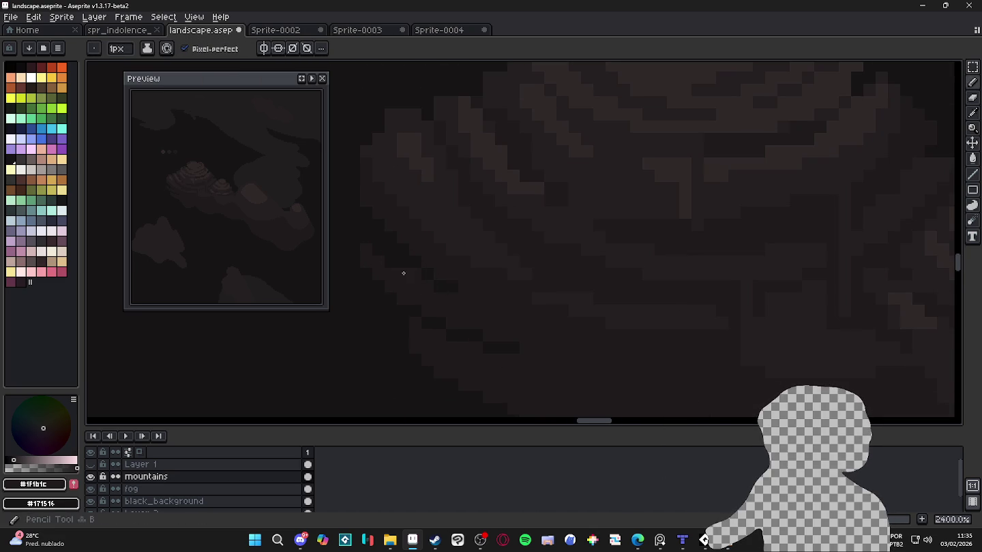
pyautogui.scroll(-3, 409, 280)
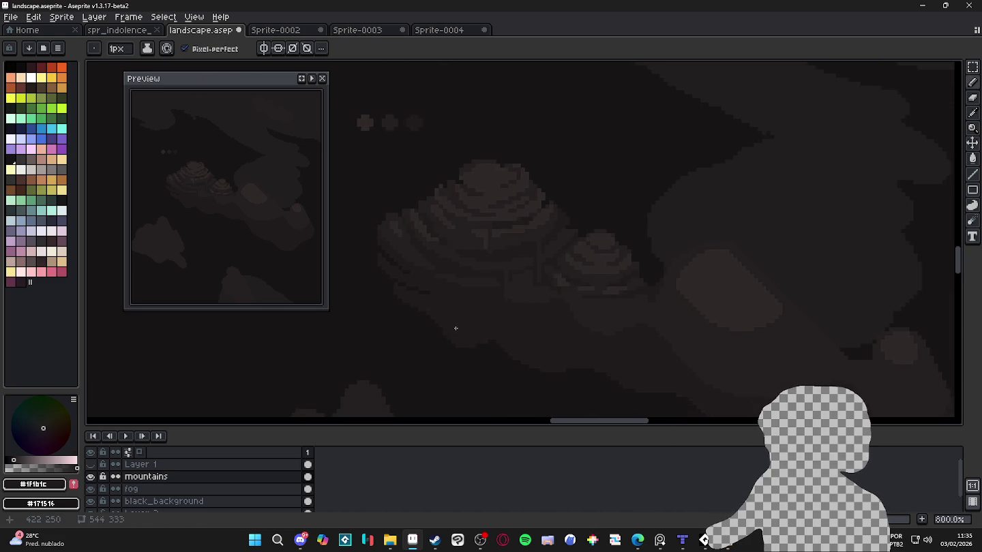
pyautogui.scroll(-1, 458, 330)
pyautogui.scroll(1, 463, 313)
pyautogui.press('b')
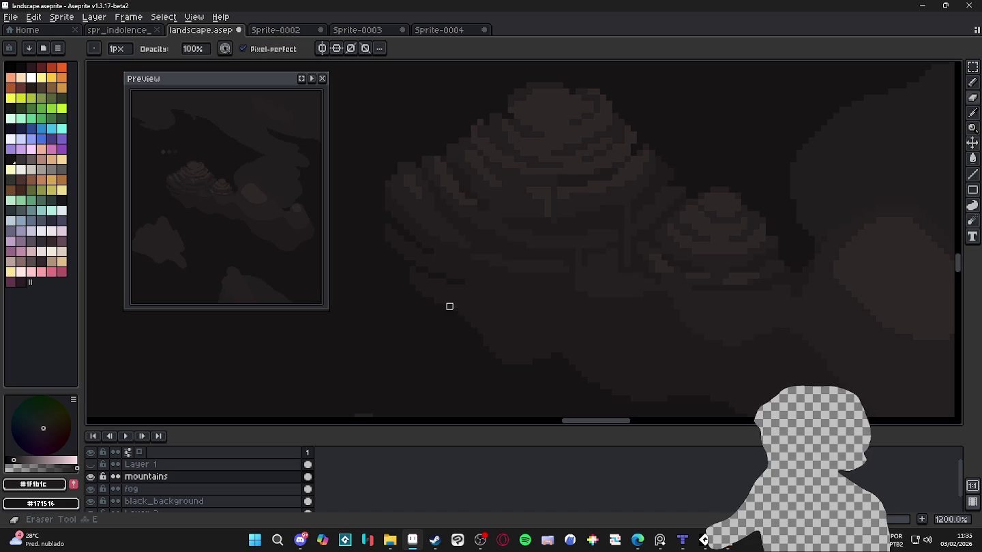
pyautogui.press('e')
pyautogui.press('b')
pyautogui.press('e')
pyautogui.press('alt')
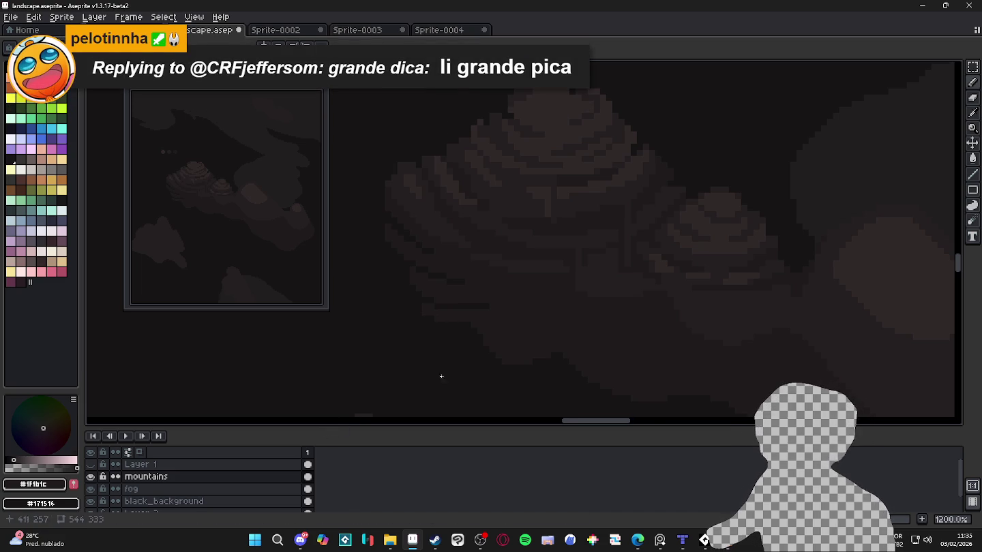
# Pick near-black #171516 from the palette as the drawing colour.
pyautogui.scroll(-3, 518, 341)
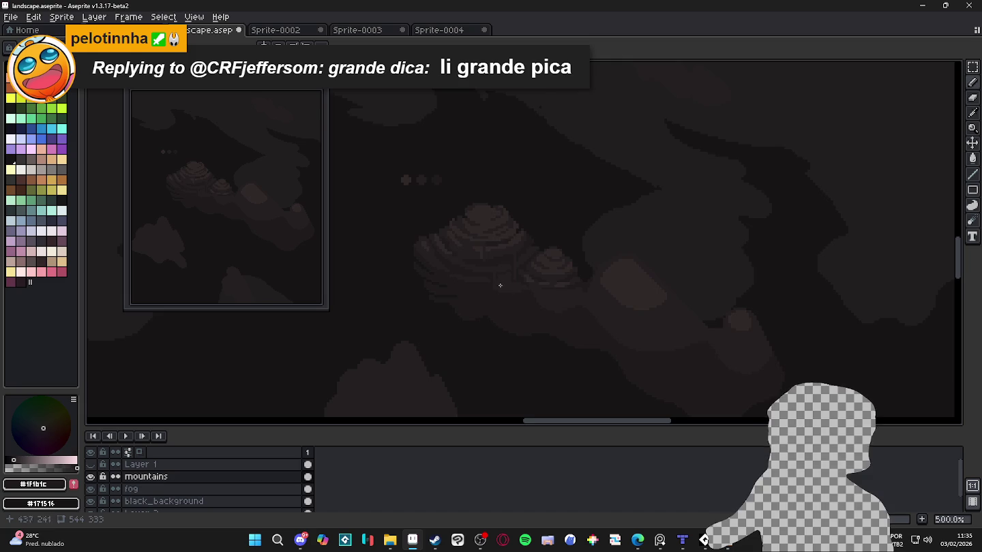
pyautogui.scroll(1, 501, 297)
pyautogui.scroll(2, 480, 291)
pyautogui.scroll(2, 463, 298)
pyautogui.keyDown('alt'); pyautogui.click(446, 309); pyautogui.keyUp('alt')
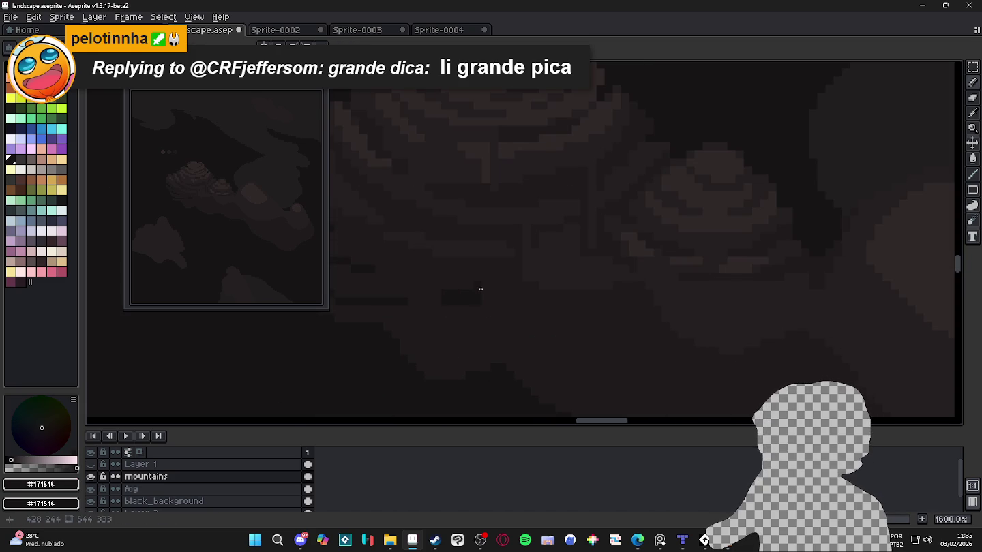
# Draw a #171516 shadow stroke down the large mountain's lower slope.
pyautogui.moveTo(481, 289); pyautogui.dragTo(503, 342)
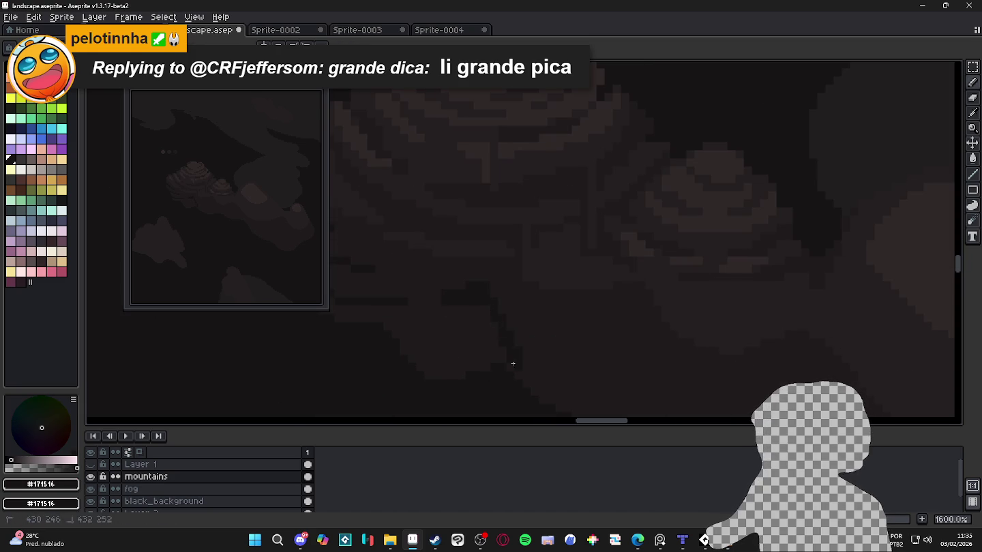
pyautogui.moveTo(569, 408); pyautogui.dragTo(522, 311)
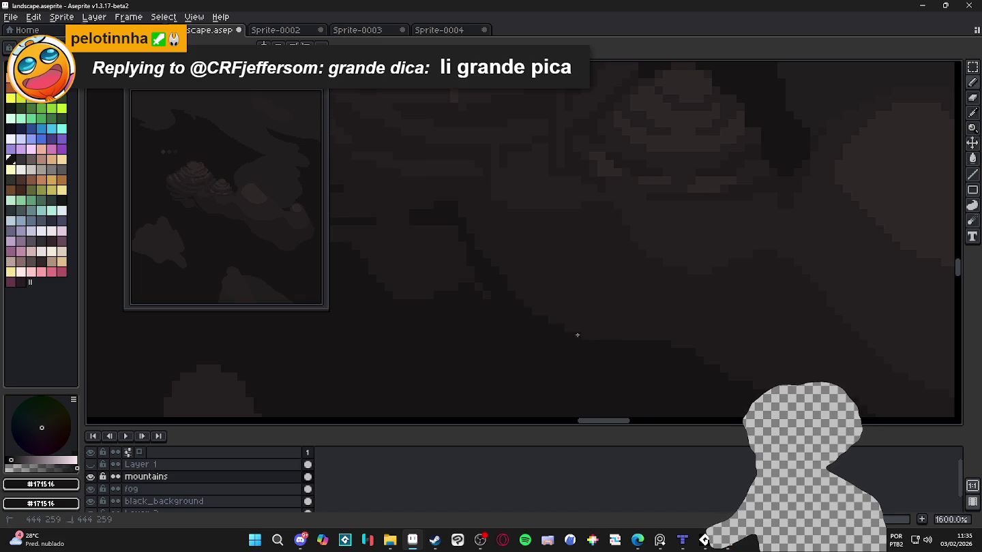
pyautogui.scroll(-3, 473, 281)
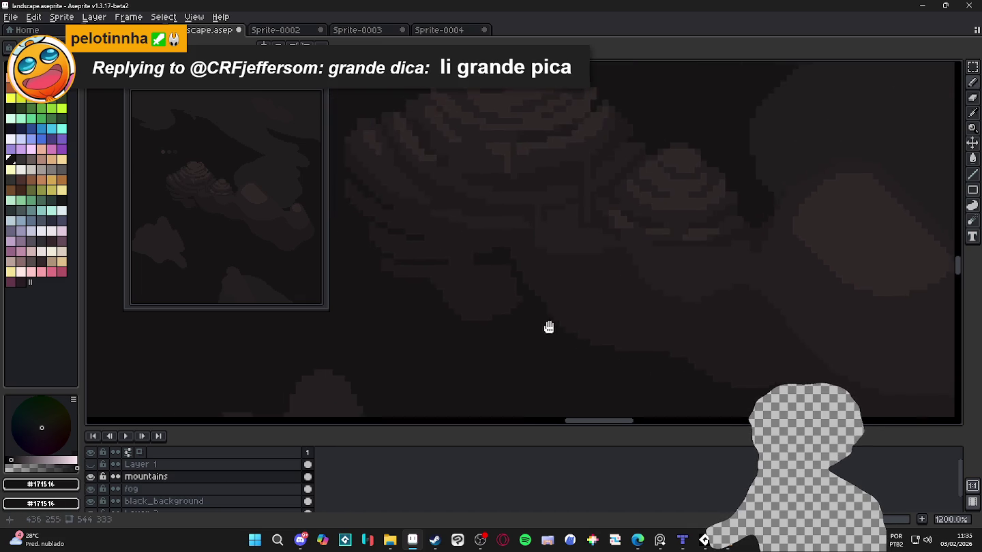
pyautogui.scroll(3, 582, 307)
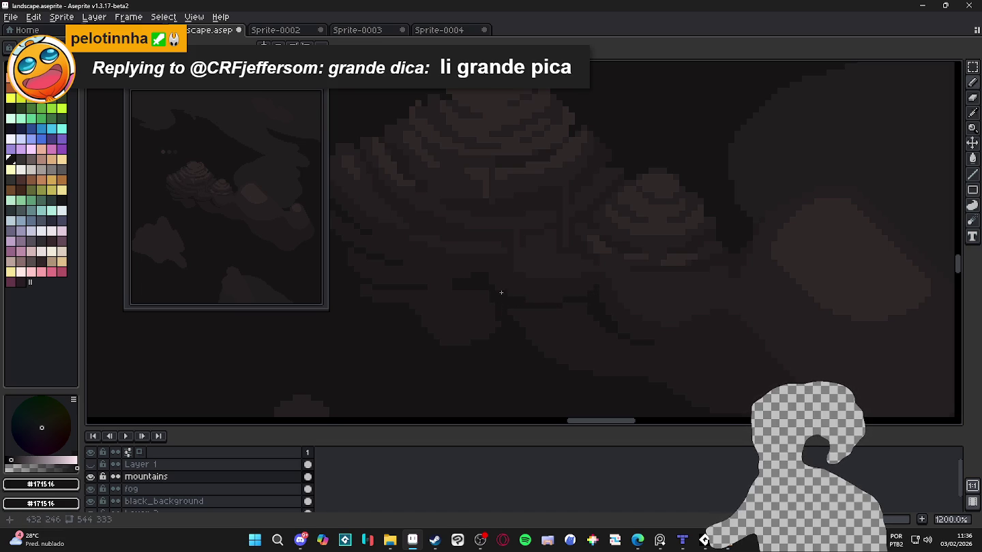
pyautogui.scroll(-2, 528, 321)
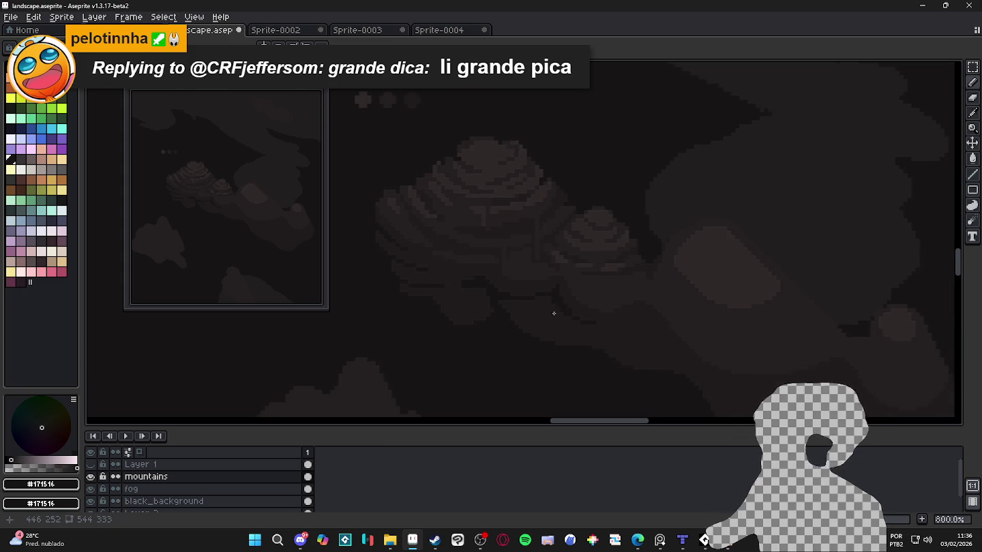
pyautogui.scroll(-1, 552, 313)
pyautogui.scroll(-1, 570, 317)
pyautogui.scroll(-1, 572, 316)
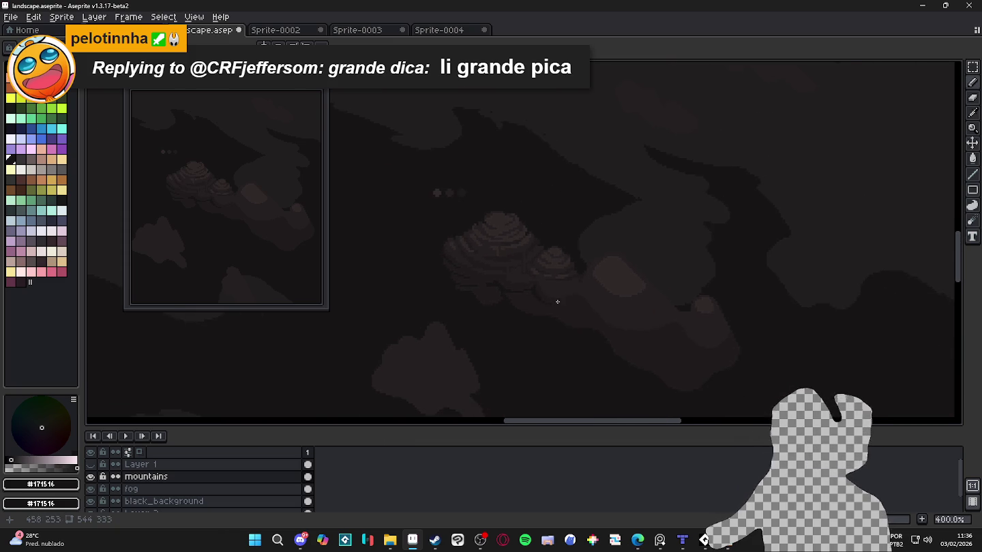
pyautogui.scroll(-1, 586, 304)
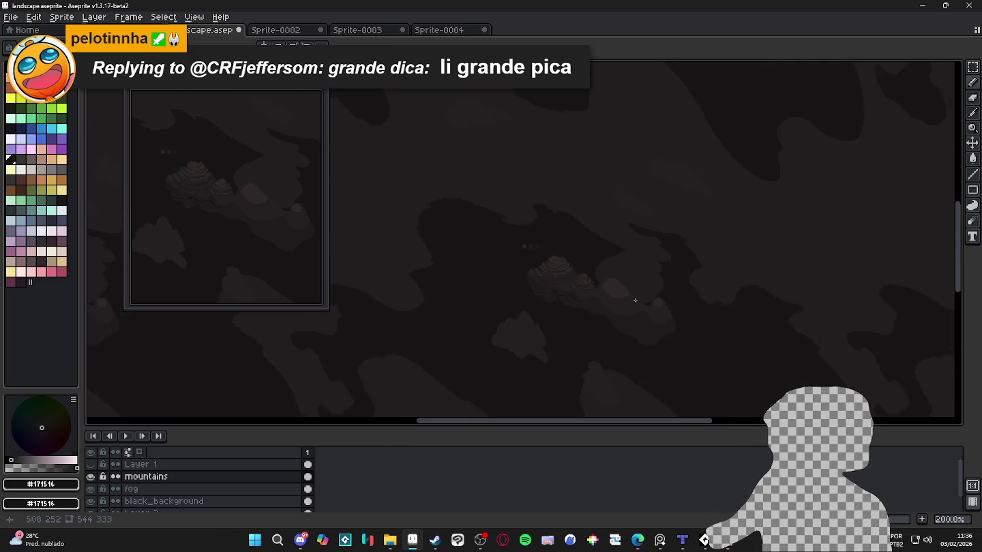
pyautogui.scroll(-1, 632, 273)
pyautogui.moveTo(620, 293); pyautogui.dragTo(653, 213)
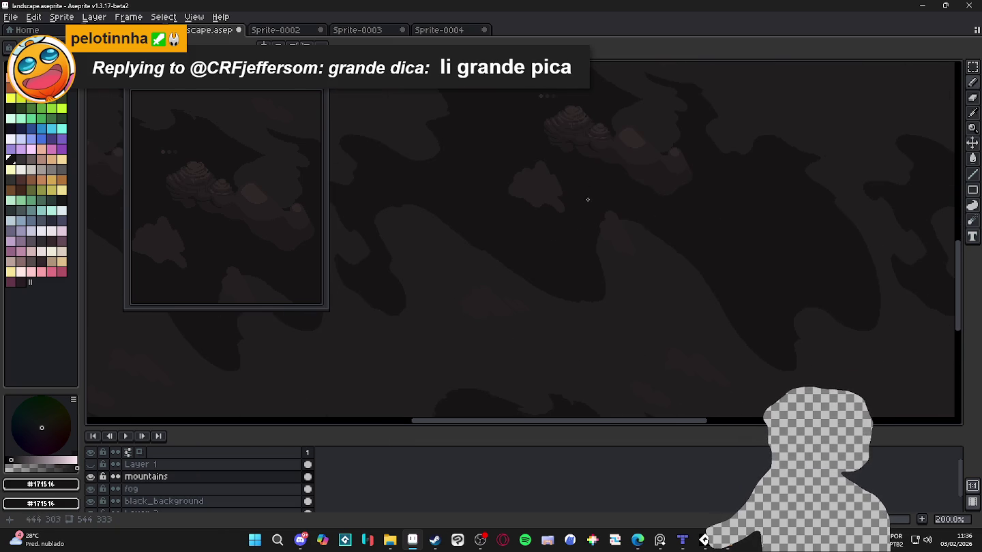
pyautogui.moveTo(581, 226); pyautogui.dragTo(590, 222)
pyautogui.scroll(1, 589, 223)
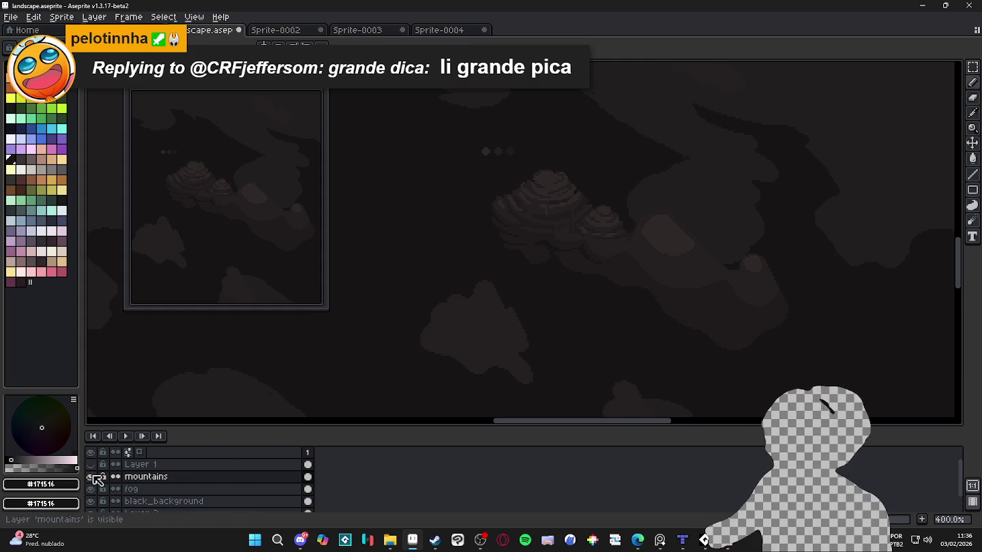
pyautogui.click(91, 465)
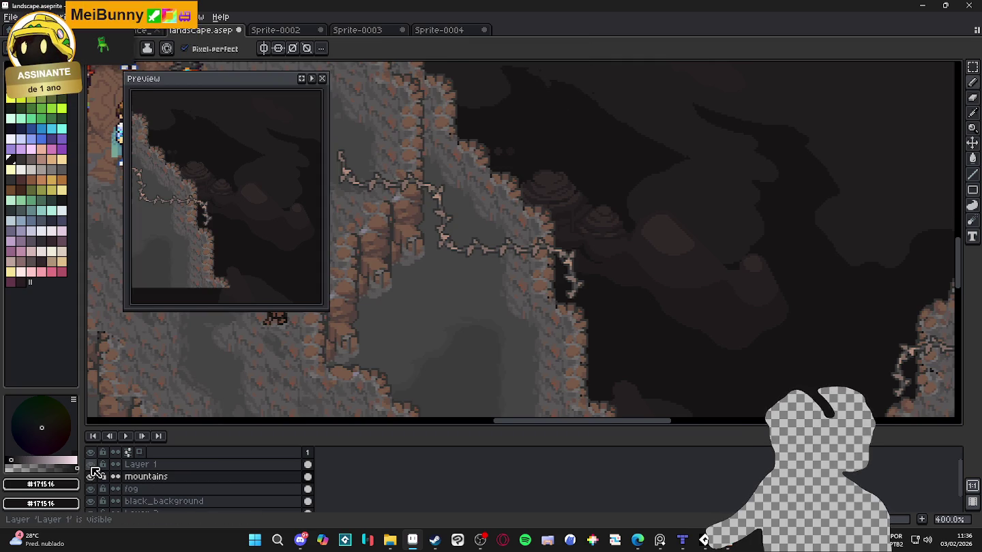
pyautogui.click(91, 465)
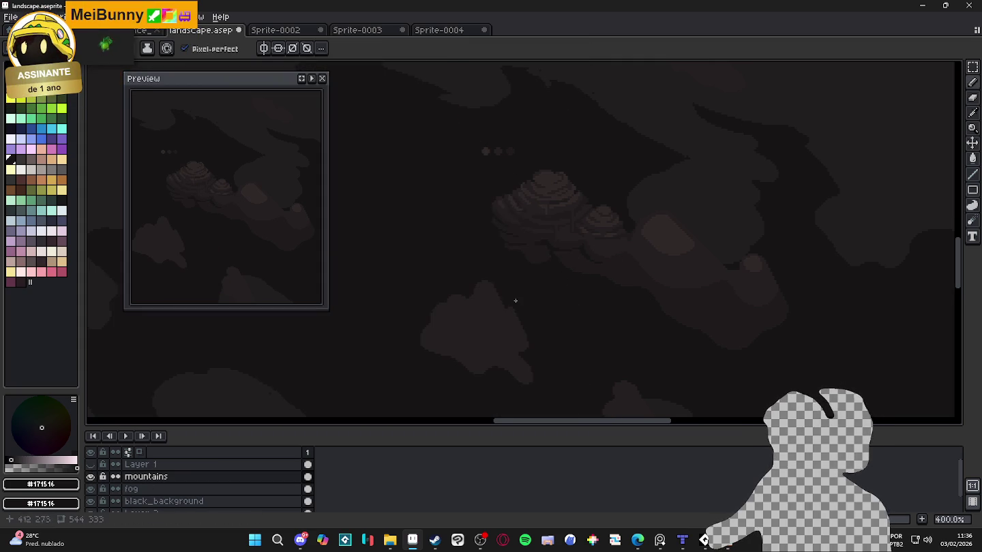
pyautogui.scroll(-1, 654, 257)
pyautogui.scroll(-1, 653, 257)
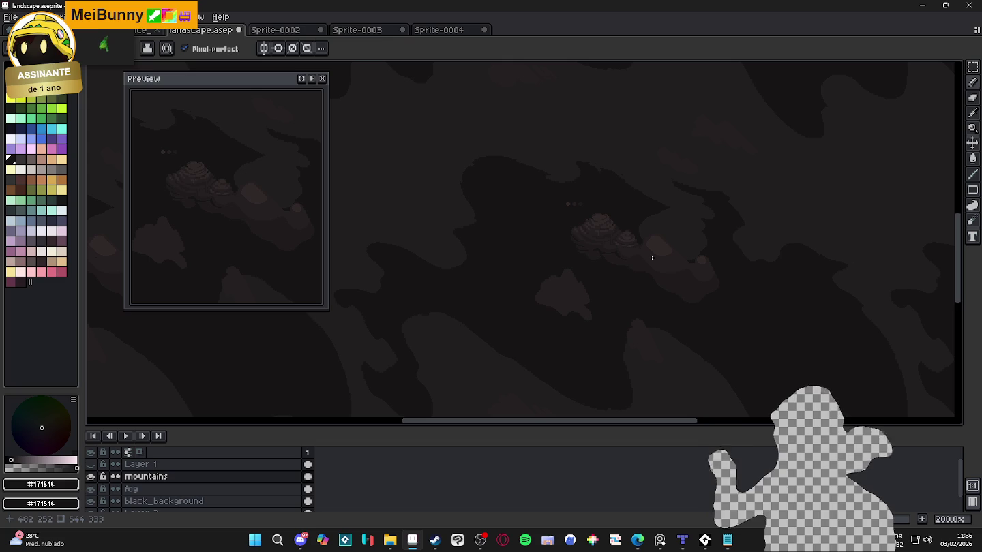
pyautogui.scroll(-1, 636, 270)
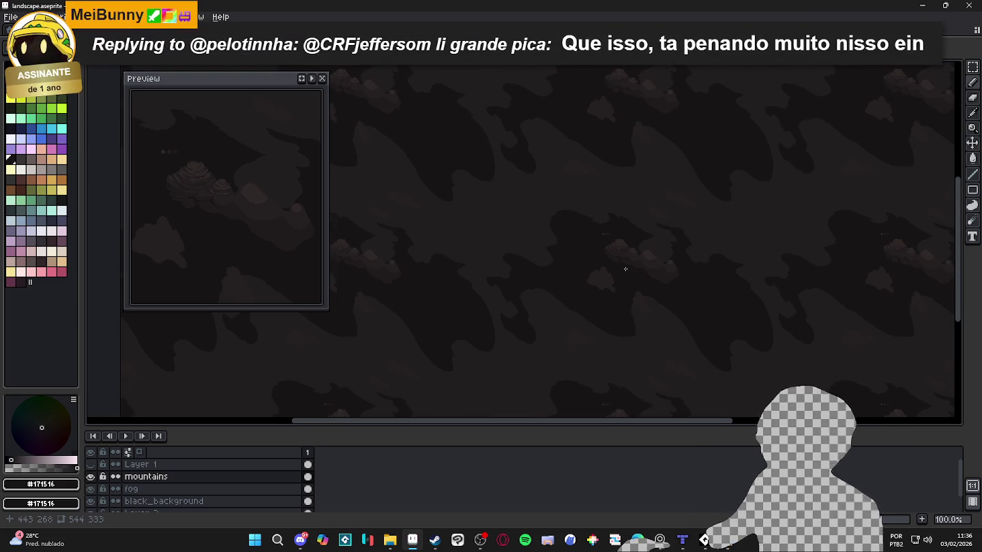
pyautogui.scroll(1, 624, 267)
pyautogui.scroll(1, 651, 237)
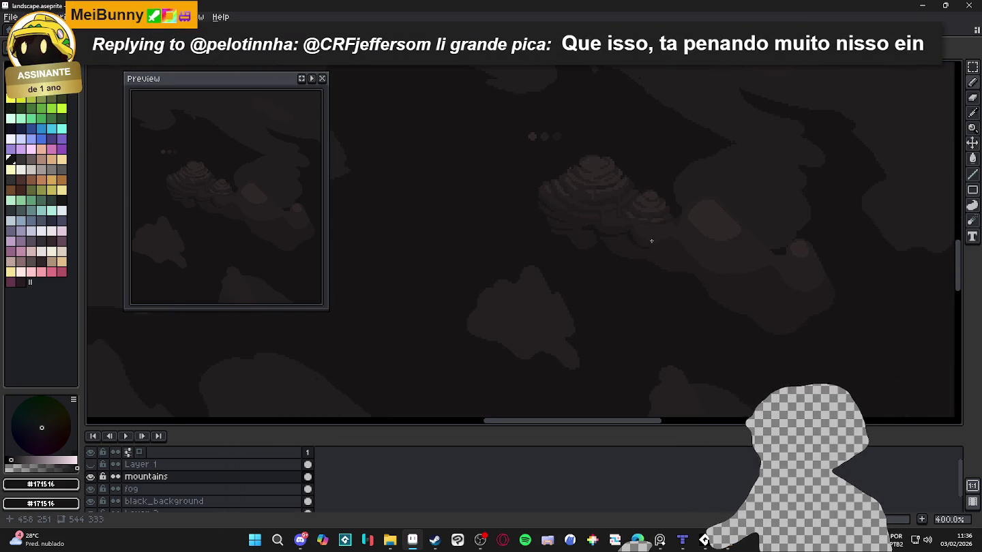
pyautogui.scroll(-2, 654, 238)
pyautogui.scroll(-1, 715, 245)
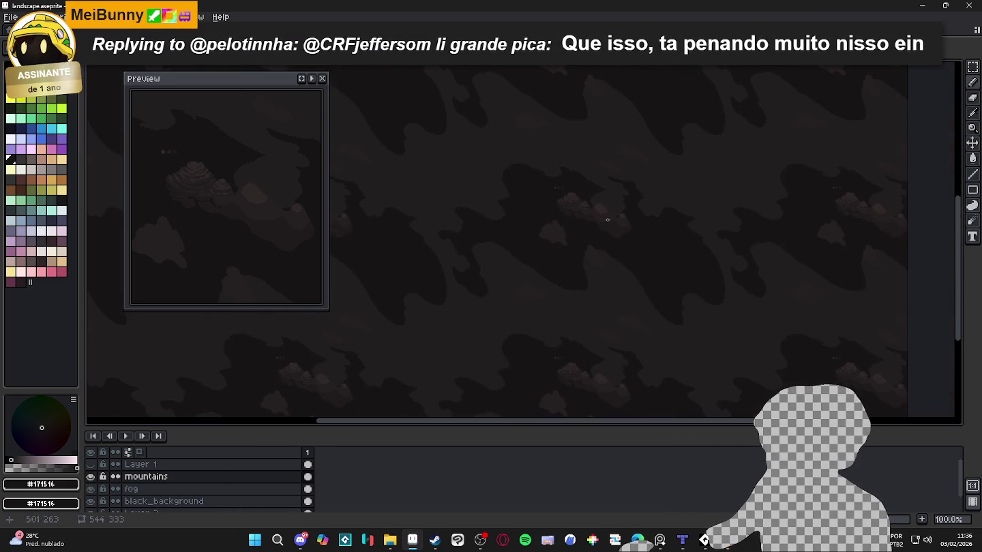
pyautogui.scroll(1, 596, 388)
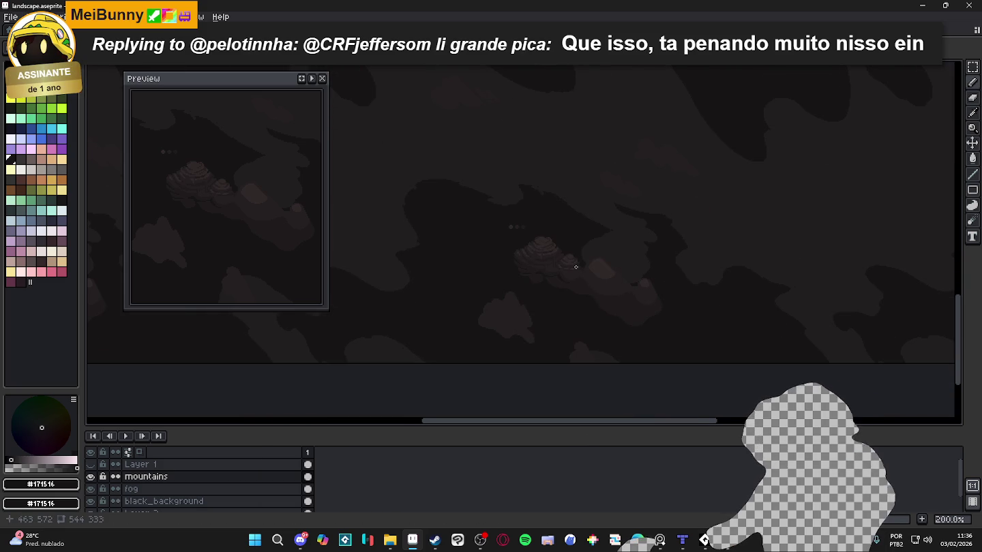
pyautogui.scroll(1, 574, 266)
# Zoom in on the mountain detail and switch to the Eraser.
pyautogui.scroll(2, 561, 276)
pyautogui.scroll(1, 532, 277)
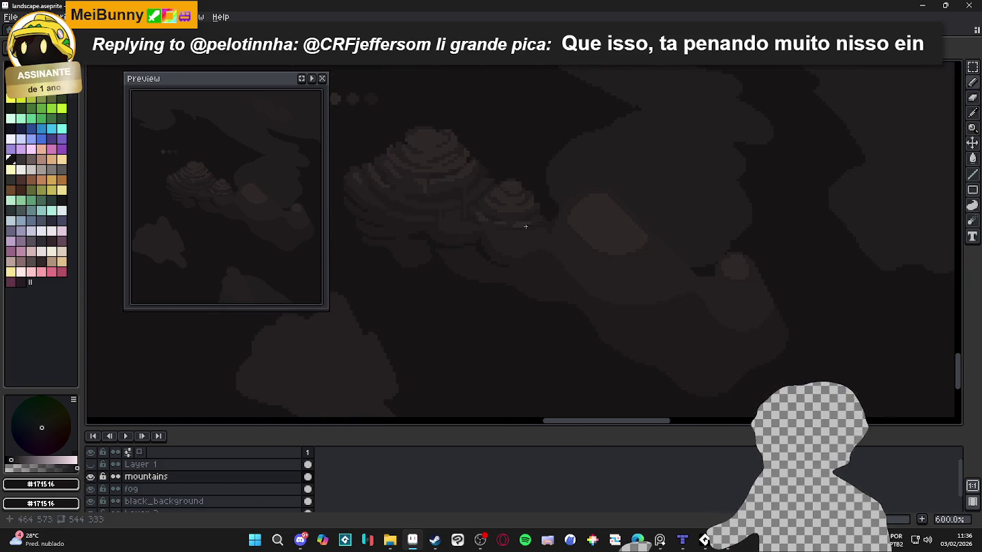
pyautogui.scroll(3, 519, 264)
pyautogui.moveTo(518, 263); pyautogui.dragTo(549, 268)
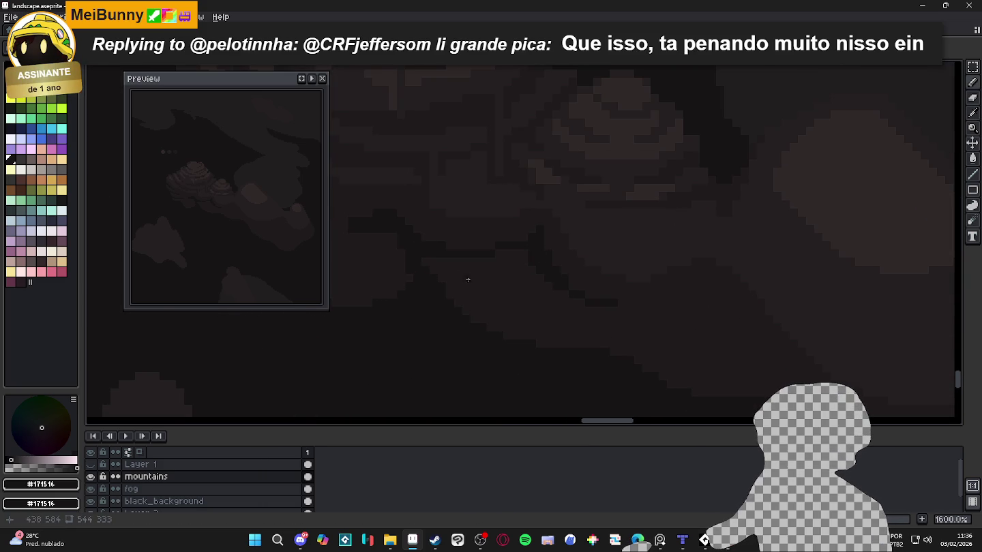
pyautogui.scroll(1, 514, 281)
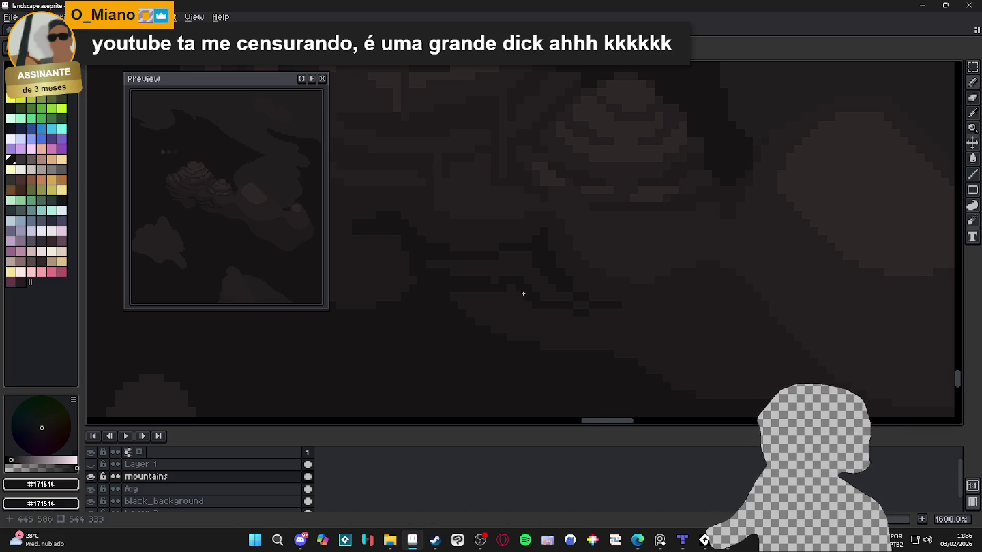
pyautogui.scroll(2, 507, 276)
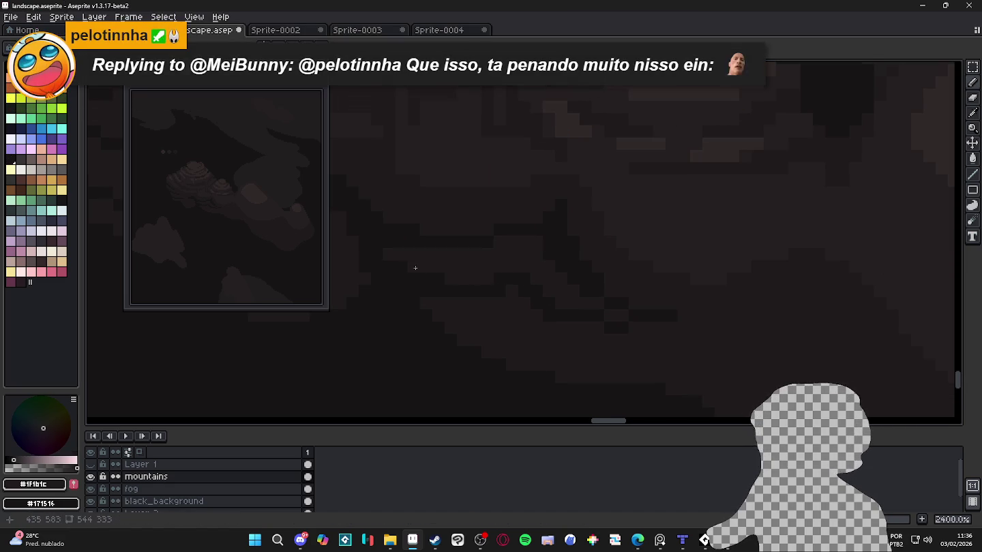
pyautogui.scroll(-3, 511, 303)
pyautogui.scroll(3, 511, 302)
pyautogui.press('e')
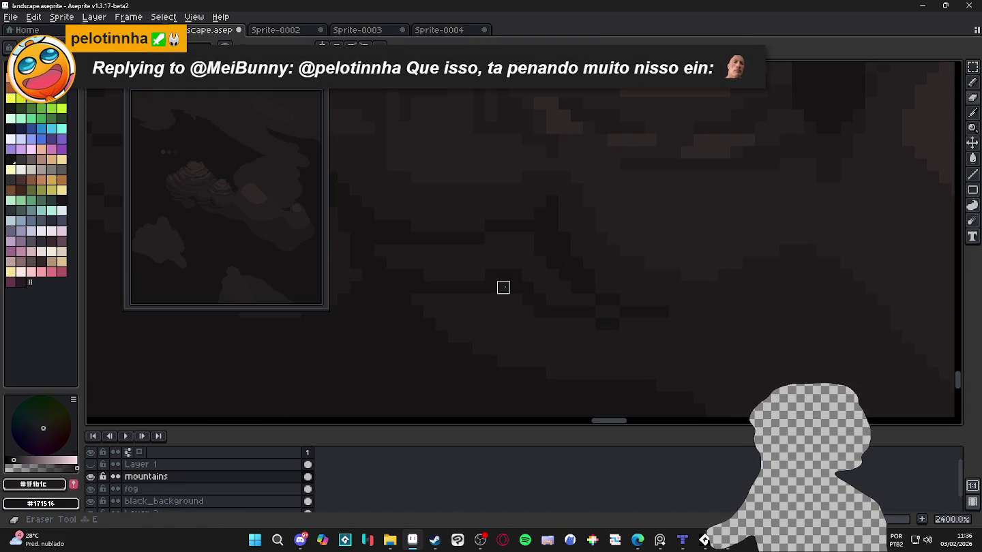
pyautogui.scroll(-2, 503, 291)
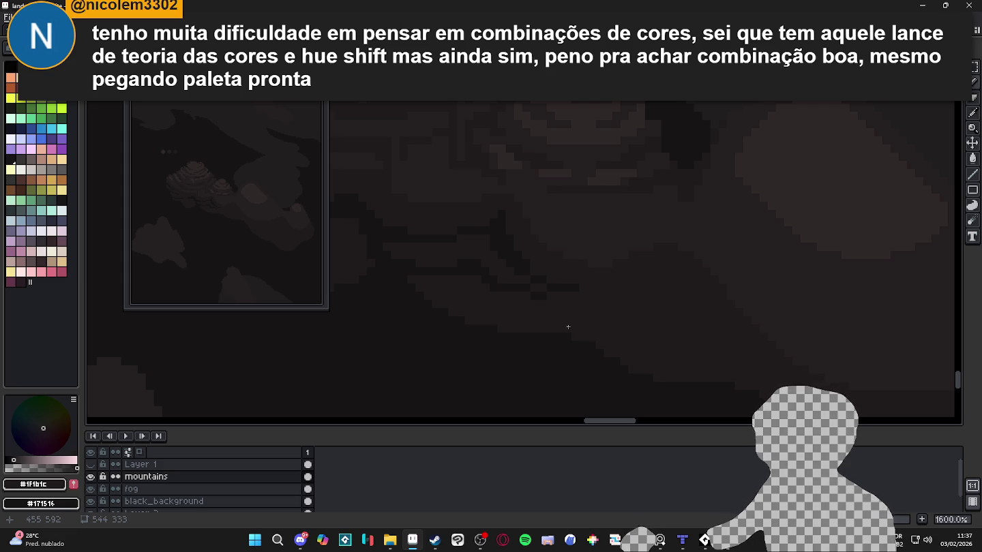
pyautogui.scroll(2, 544, 283)
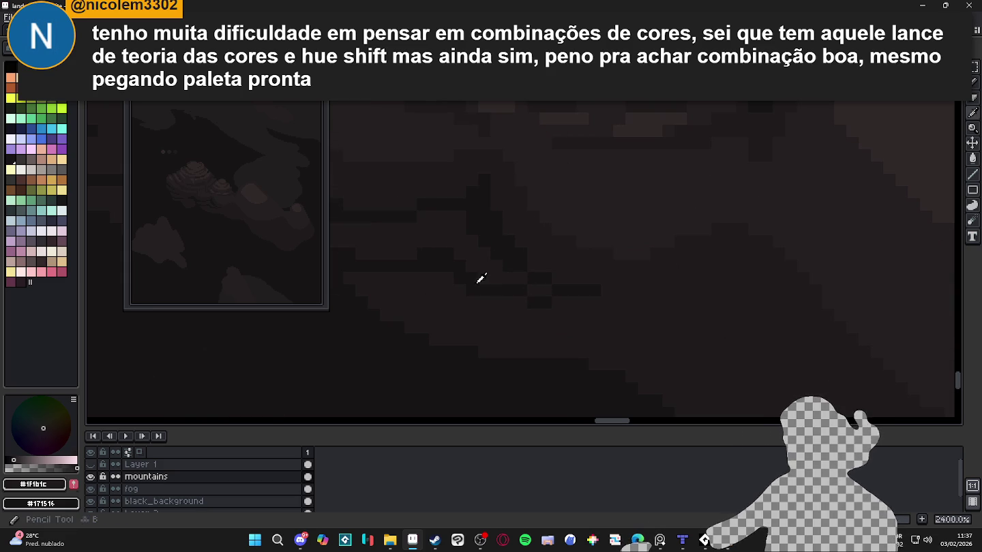
# Eyedrop #171516, then #1F1B1C, then #171516 again from the mountain shading.
pyautogui.keyDown('alt'); pyautogui.click(476, 280); pyautogui.keyUp('alt')
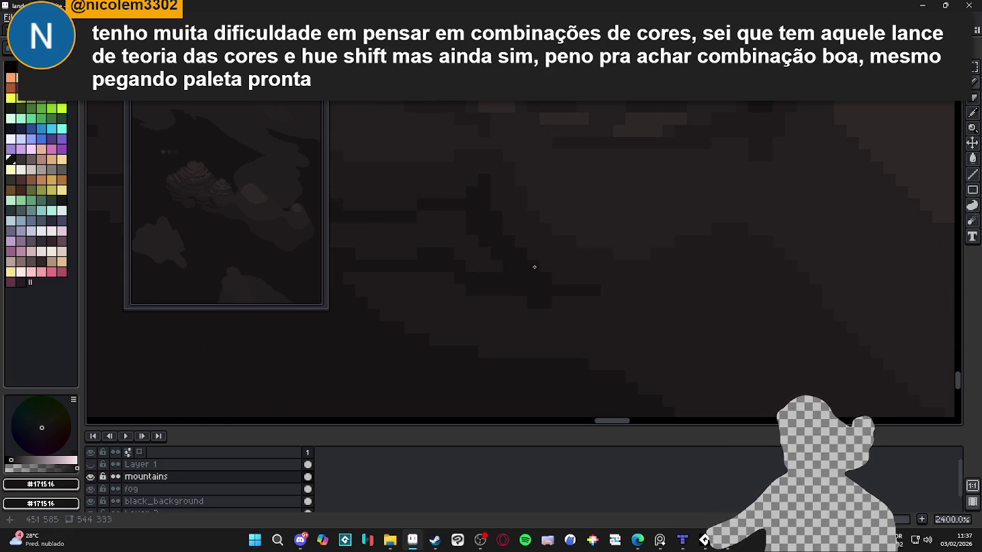
pyautogui.hscroll(-3, 595, 296)
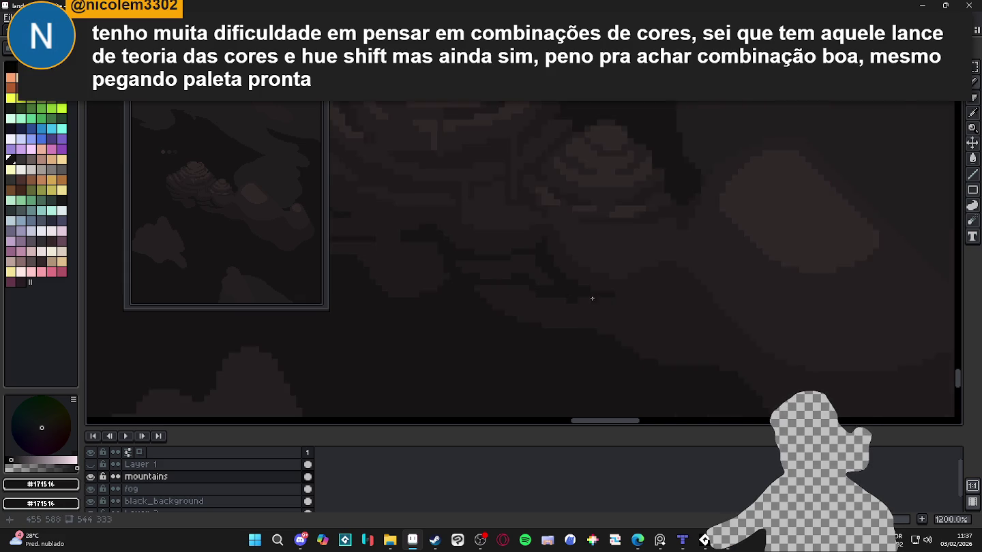
pyautogui.keyDown('alt'); pyautogui.click(525, 318); pyautogui.keyUp('alt')
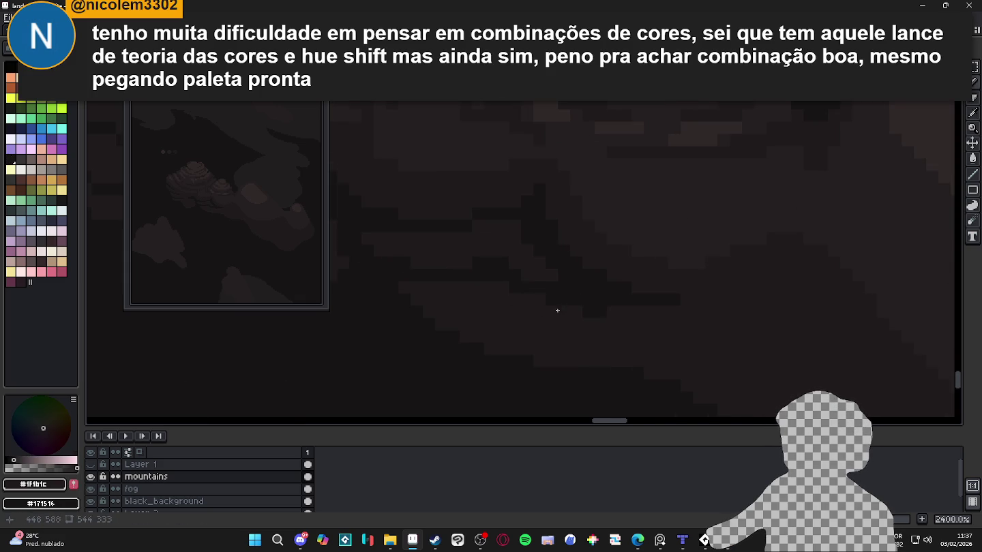
pyautogui.scroll(-1, 549, 303)
pyautogui.scroll(-1, 526, 284)
pyautogui.keyDown('alt'); pyautogui.click(521, 289); pyautogui.keyUp('alt')
pyautogui.scroll(-2, 537, 297)
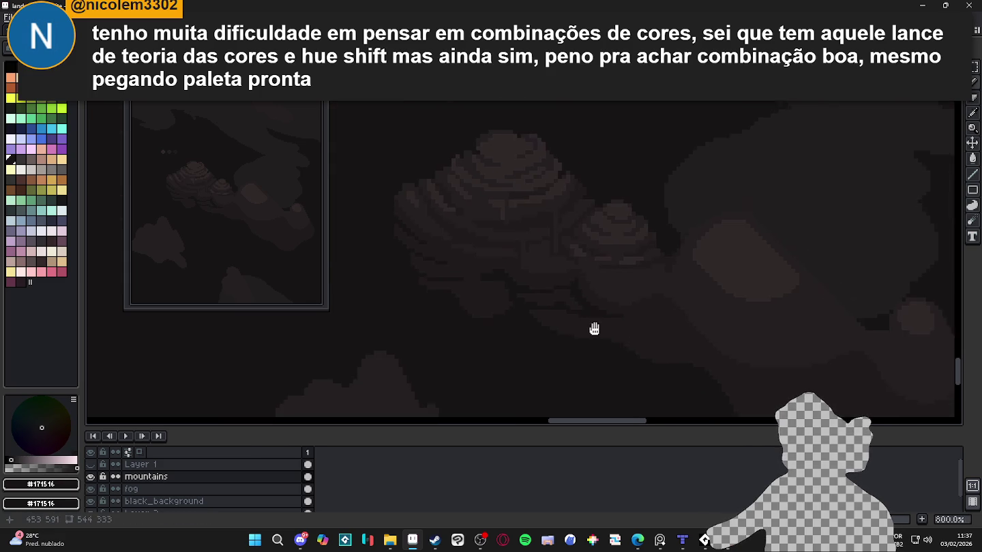
pyautogui.scroll(1, 585, 317)
pyautogui.scroll(1, 477, 287)
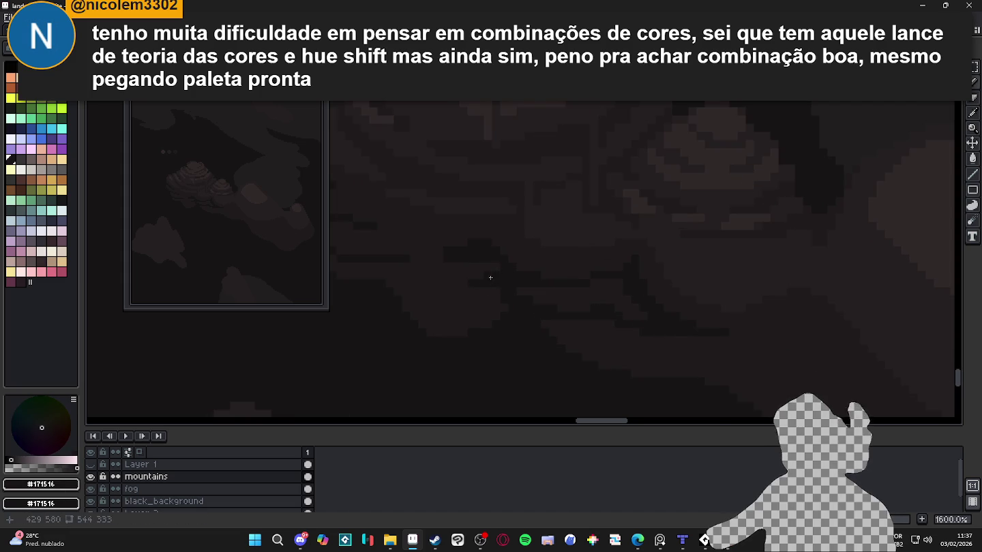
pyautogui.moveTo(399, 286)
pyautogui.mouseDown()
pyautogui.moveTo(505, 305)
pyautogui.moveTo(488, 291)
pyautogui.mouseUp()
# Toggle between Pencil and Eraser while inspecting the shading pixels.
pyautogui.scroll(-3, 453, 297)
pyautogui.scroll(3, 452, 296)
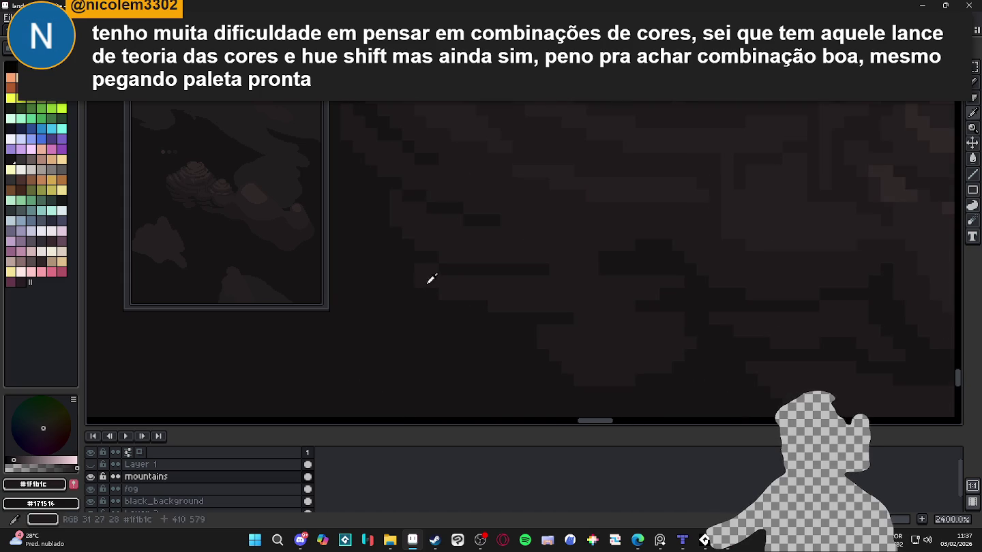
pyautogui.scroll(-3, 405, 267)
pyautogui.scroll(3, 418, 274)
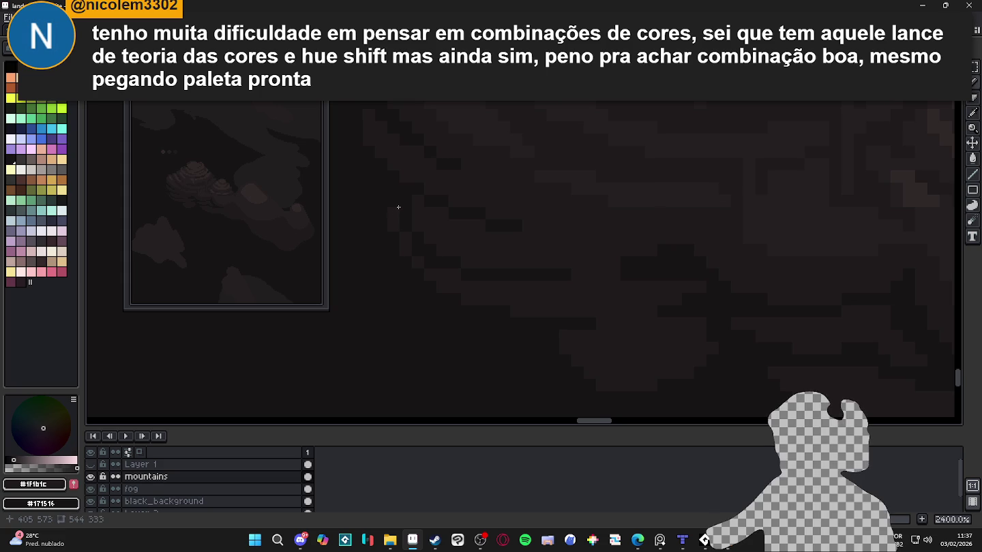
pyautogui.scroll(-3, 398, 201)
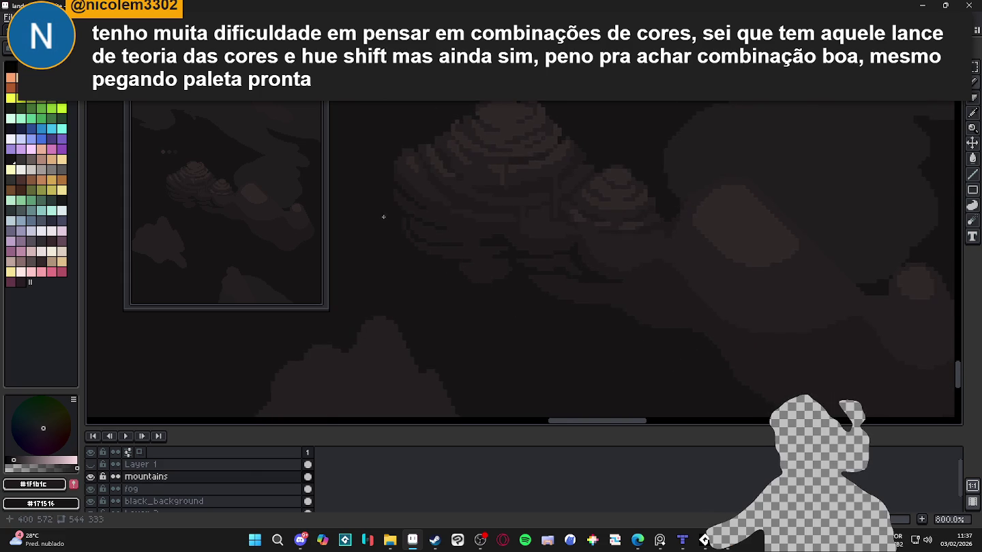
pyautogui.scroll(3, 407, 222)
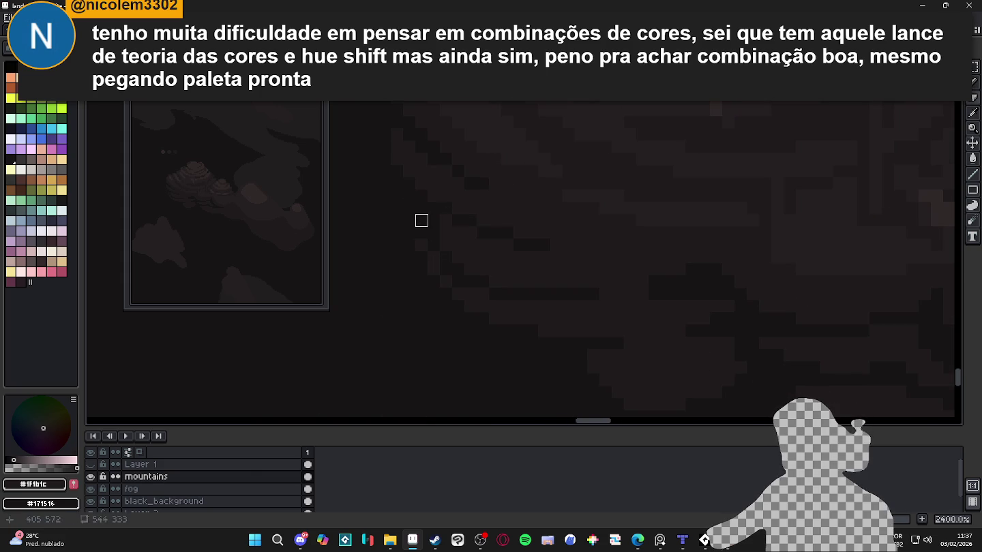
pyautogui.press('b')
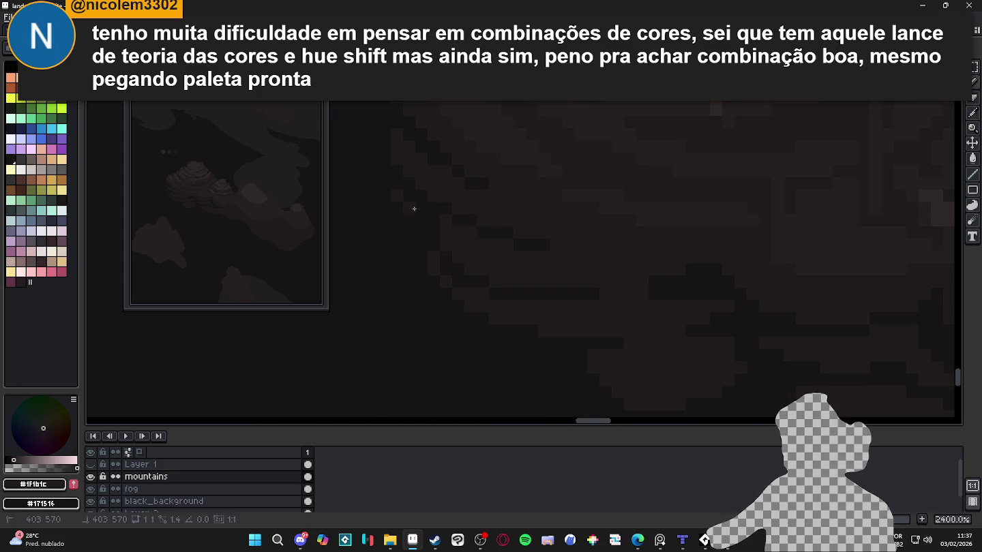
pyautogui.scroll(-4, 413, 219)
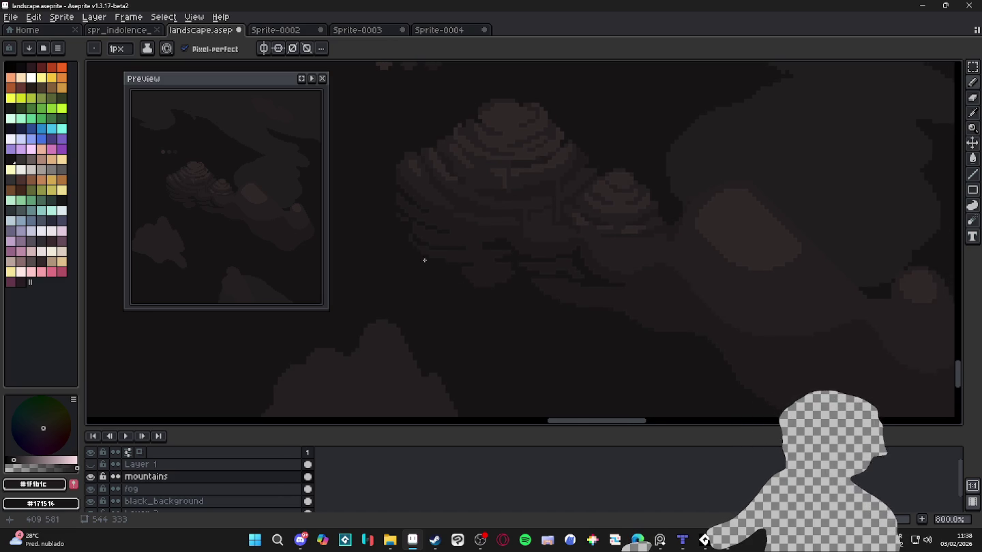
pyautogui.scroll(4, 431, 257)
pyautogui.press('e')
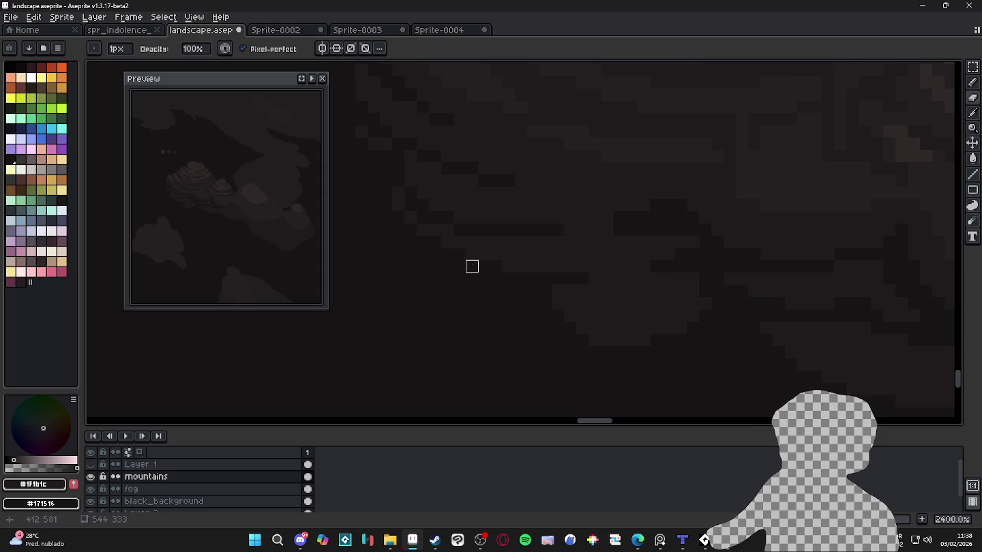
# Return to the Pencil and centre the view on the mushroom-shaped mountains.
pyautogui.scroll(-3, 518, 300)
pyautogui.scroll(1, 521, 306)
pyautogui.scroll(1, 477, 267)
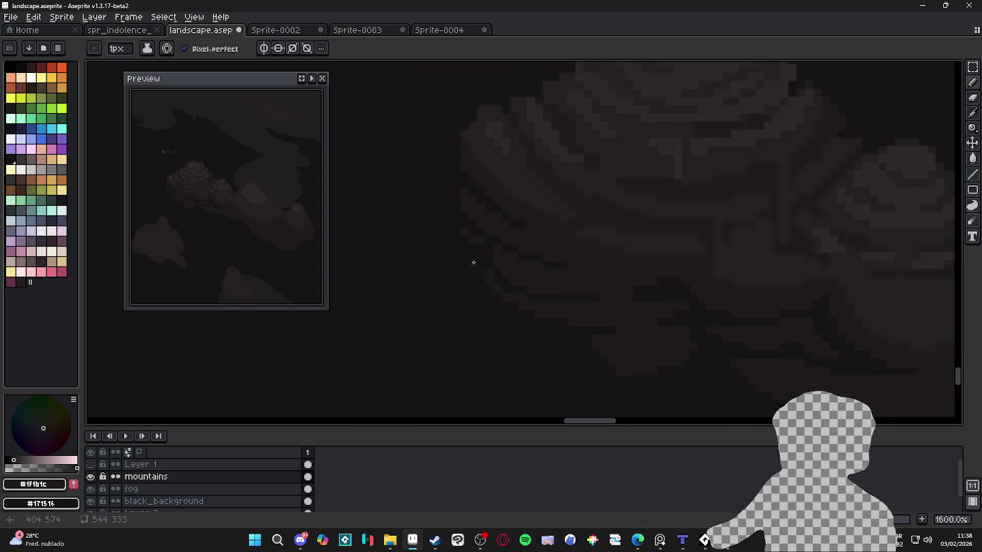
pyautogui.scroll(1, 494, 276)
pyautogui.press('b')
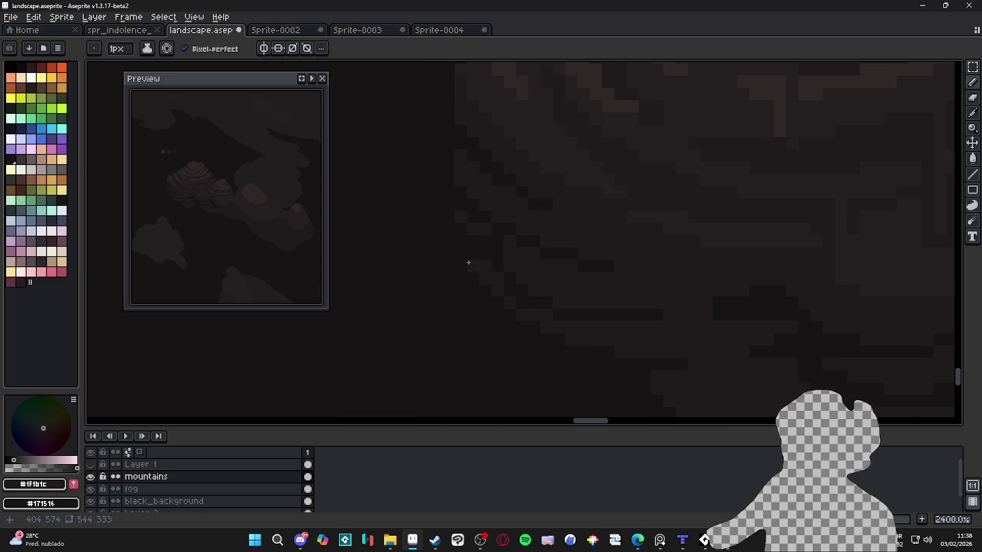
pyautogui.scroll(-2, 488, 273)
pyautogui.scroll(-2, 521, 293)
pyautogui.scroll(-2, 562, 314)
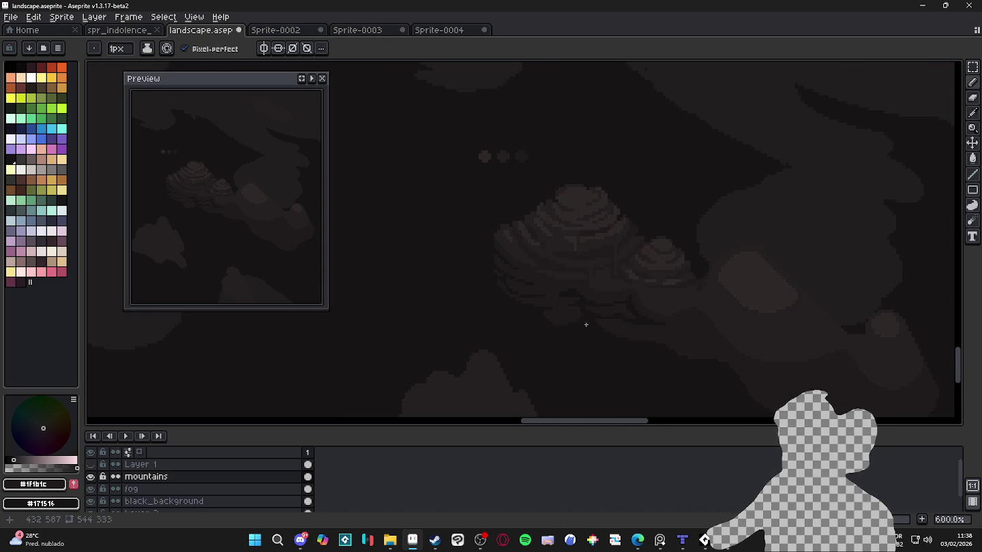
pyautogui.moveTo(585, 323); pyautogui.dragTo(563, 309)
pyautogui.scroll(-2, 579, 312)
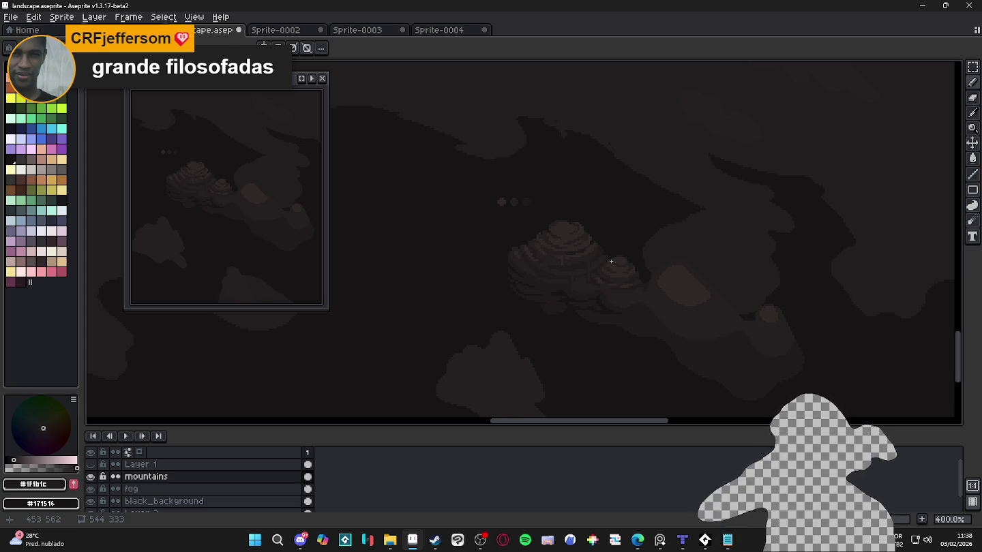
pyautogui.scroll(3, 537, 281)
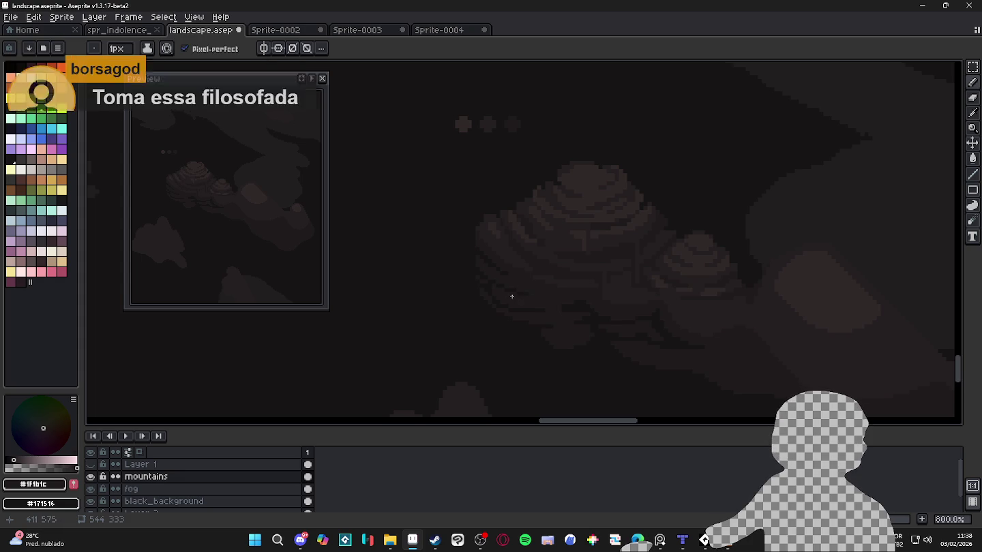
pyautogui.scroll(4, 494, 292)
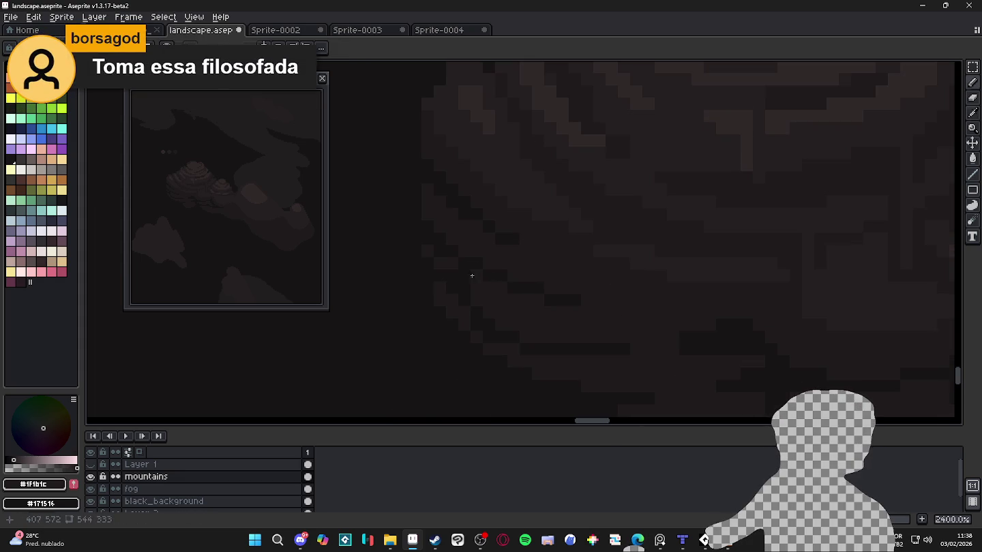
pyautogui.scroll(-5, 426, 265)
pyautogui.scroll(5, 440, 293)
pyautogui.keyDown('alt'); pyautogui.click(423, 253); pyautogui.keyUp('alt')
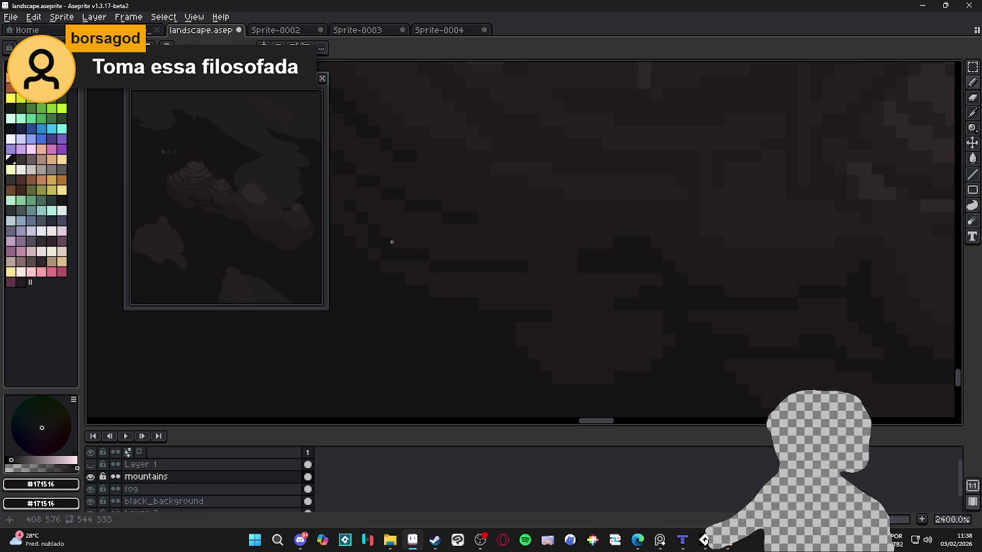
pyautogui.keyDown('alt'); pyautogui.click(383, 256); pyautogui.keyUp('alt')
pyautogui.keyDown('alt'); pyautogui.click(409, 253); pyautogui.keyUp('alt')
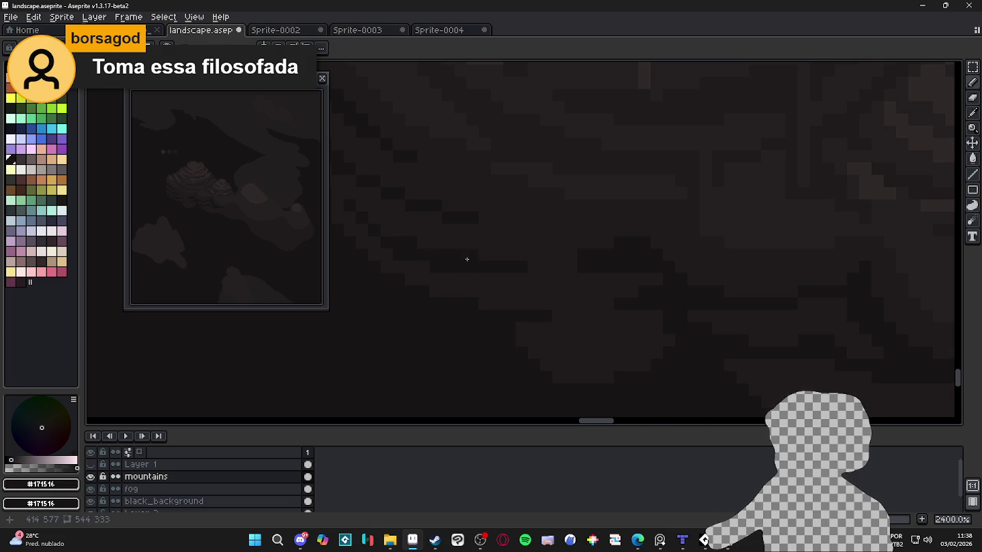
pyautogui.scroll(-6, 476, 269)
pyautogui.scroll(4, 507, 267)
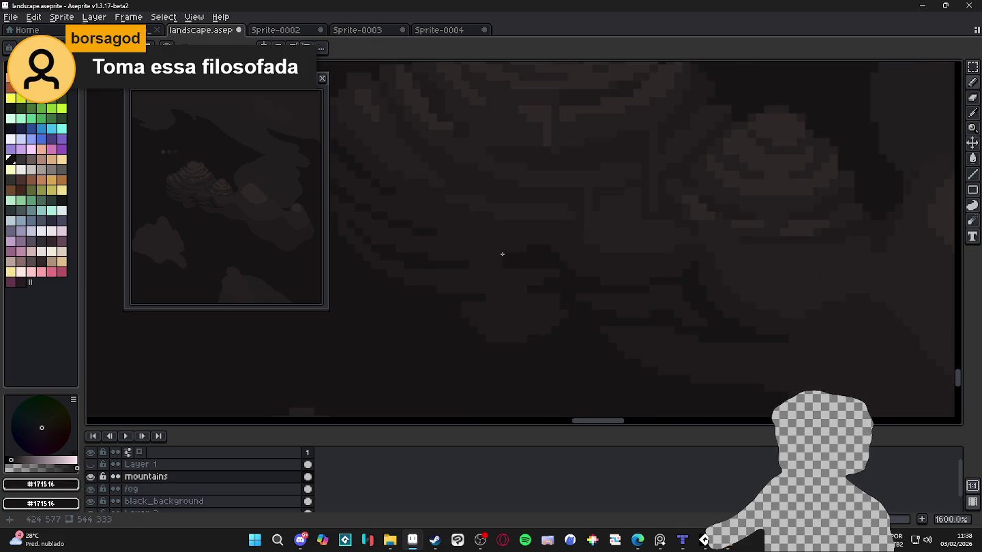
pyautogui.scroll(-5, 467, 255)
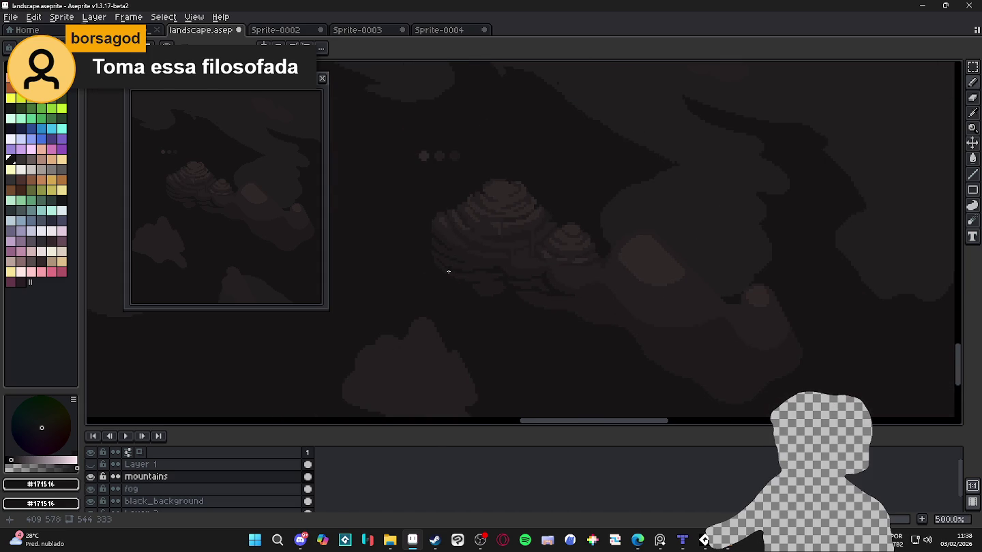
pyautogui.scroll(2, 448, 271)
pyautogui.scroll(3, 439, 266)
pyautogui.scroll(2, 432, 269)
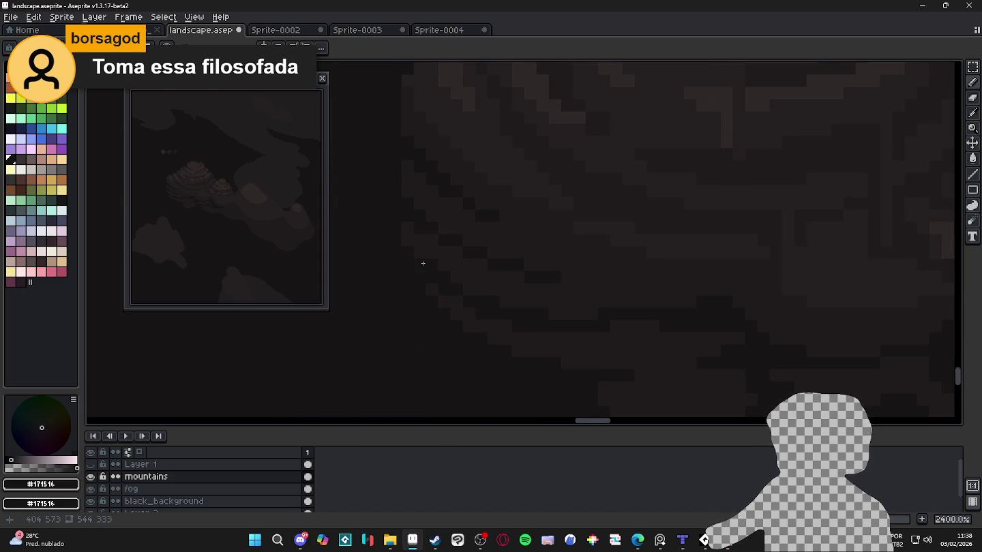
pyautogui.scroll(-6, 427, 265)
pyautogui.scroll(-1, 484, 294)
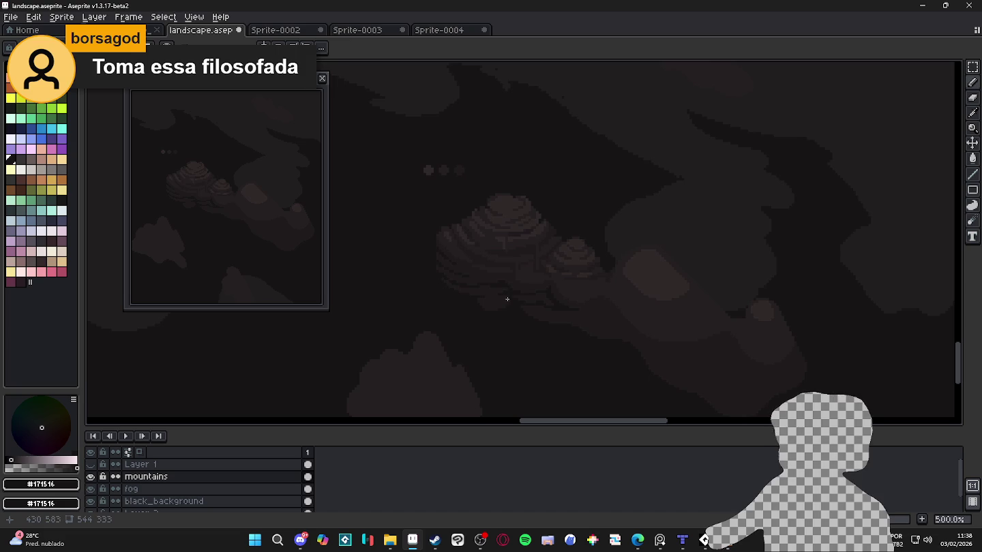
pyautogui.scroll(-1, 512, 294)
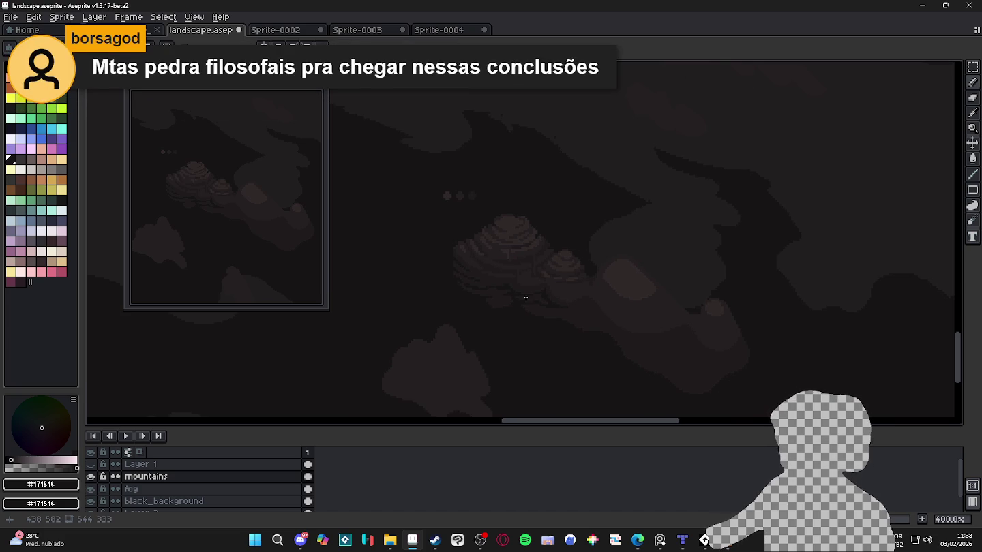
pyautogui.scroll(-1, 532, 299)
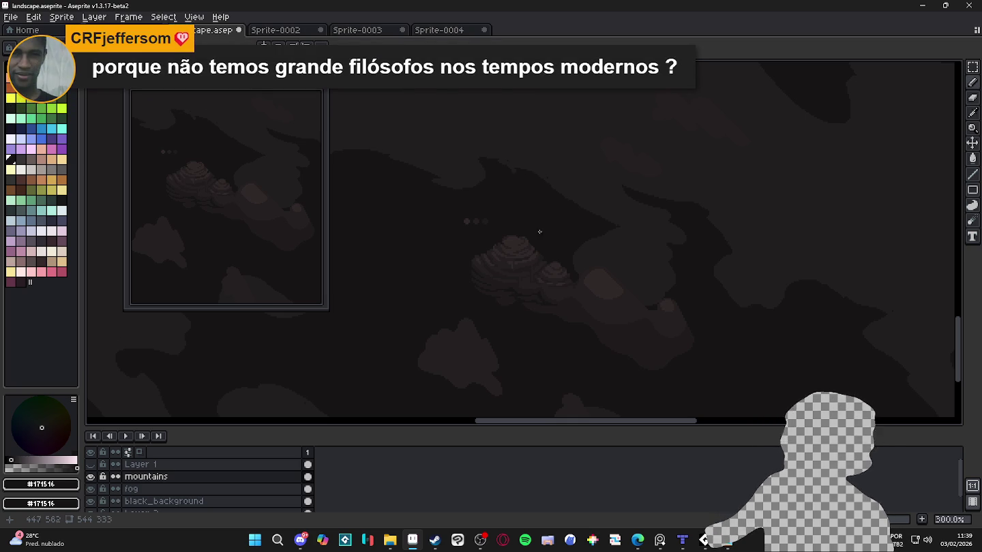
# Sample the lighter #251F20 mountain tone and undo the stray pencil stroke.
pyautogui.scroll(4, 471, 264)
pyautogui.scroll(3, 481, 255)
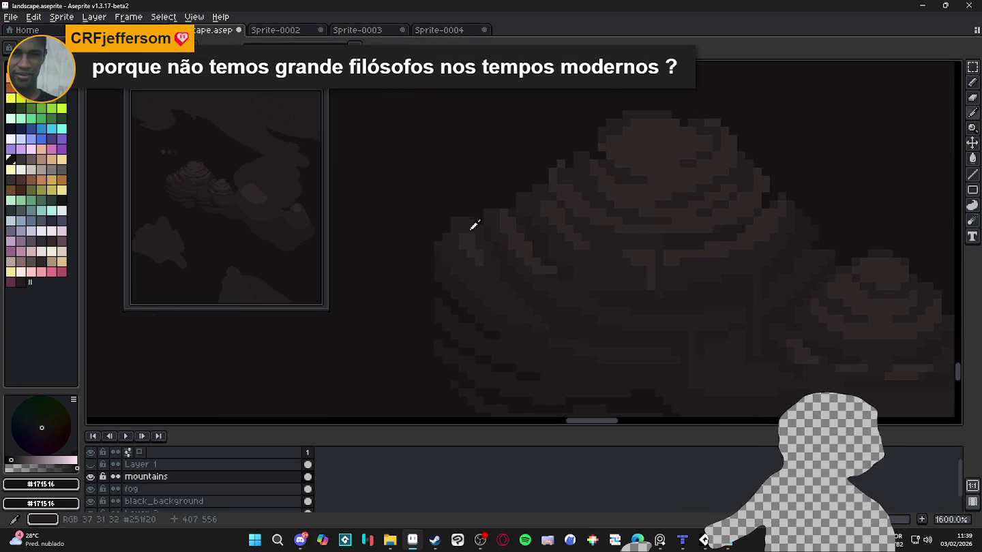
pyautogui.keyDown('alt'); pyautogui.click(470, 230); pyautogui.keyUp('alt')
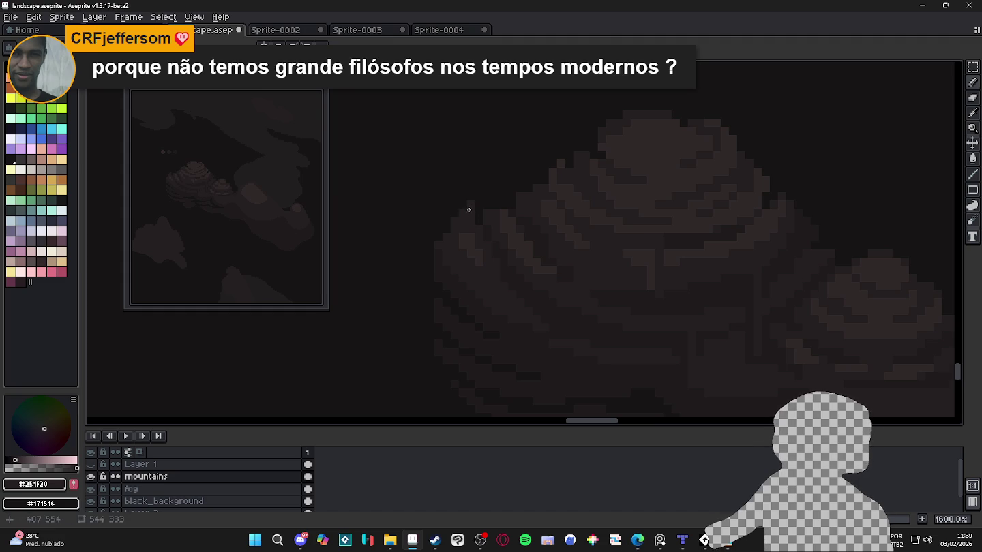
pyautogui.hotkey('ctrl', 'z')
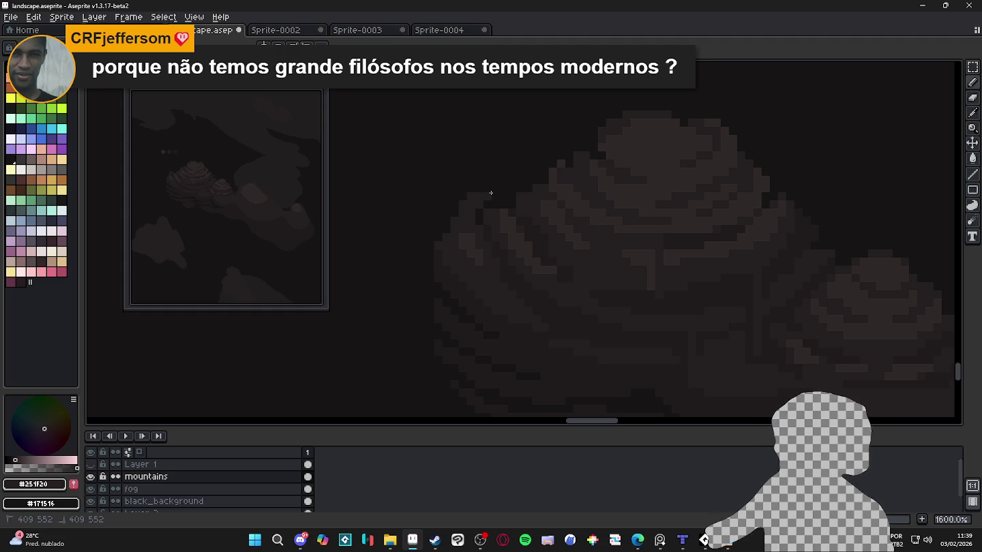
# Draw a short trial stroke on the mountain shading, then undo it.
pyautogui.scroll(-3, 504, 196)
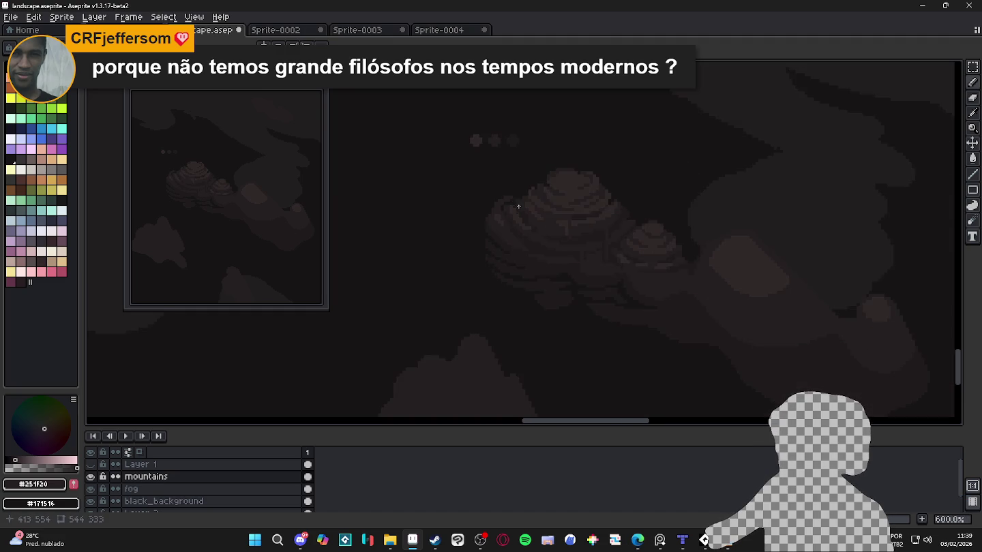
pyautogui.scroll(5, 519, 199)
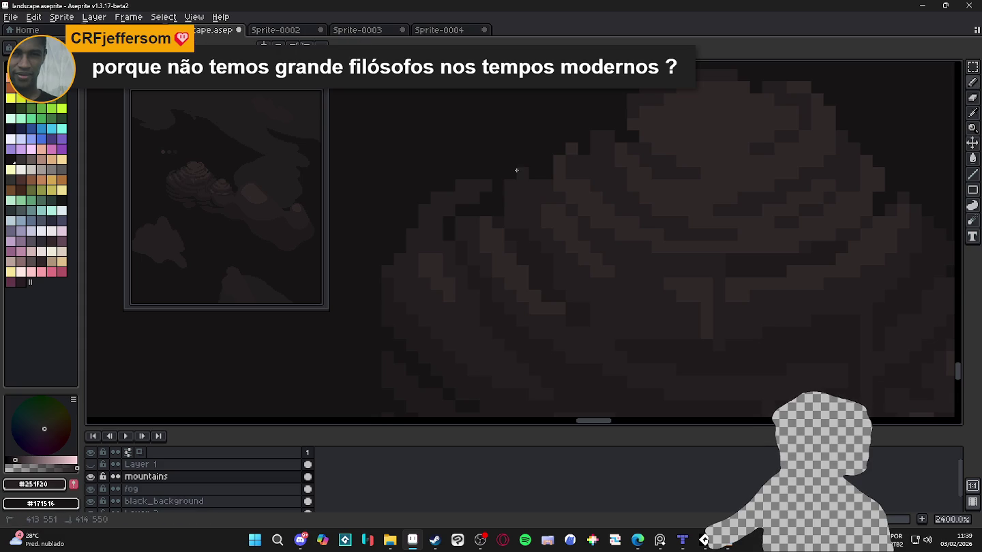
pyautogui.moveTo(510, 170); pyautogui.dragTo(526, 166)
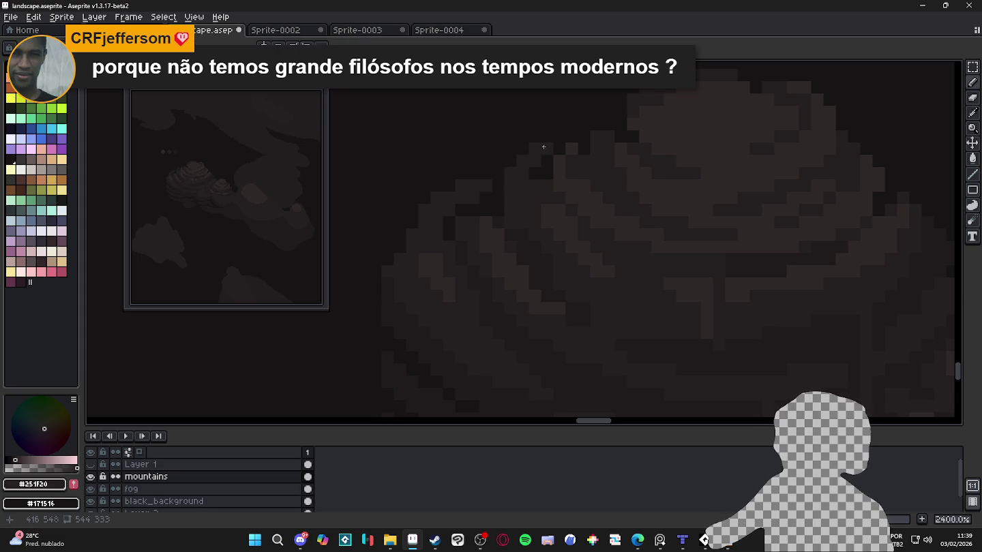
pyautogui.scroll(-5, 542, 183)
pyautogui.scroll(-2, 553, 192)
pyautogui.hotkey('ctrl', 'z')
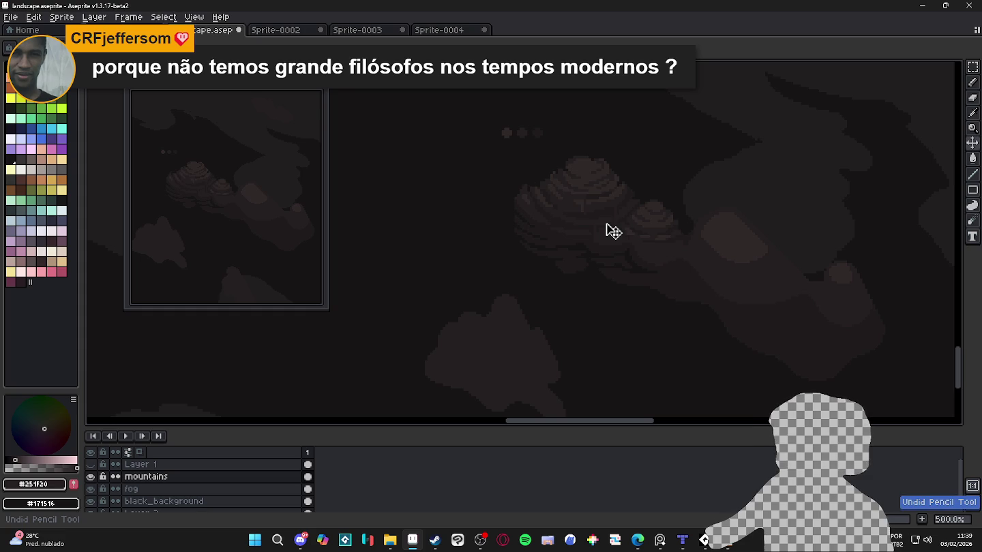
# Lighten one dark pixel on the large mountain to brown, briefly toggling the Eraser.
pyautogui.scroll(1, 532, 256)
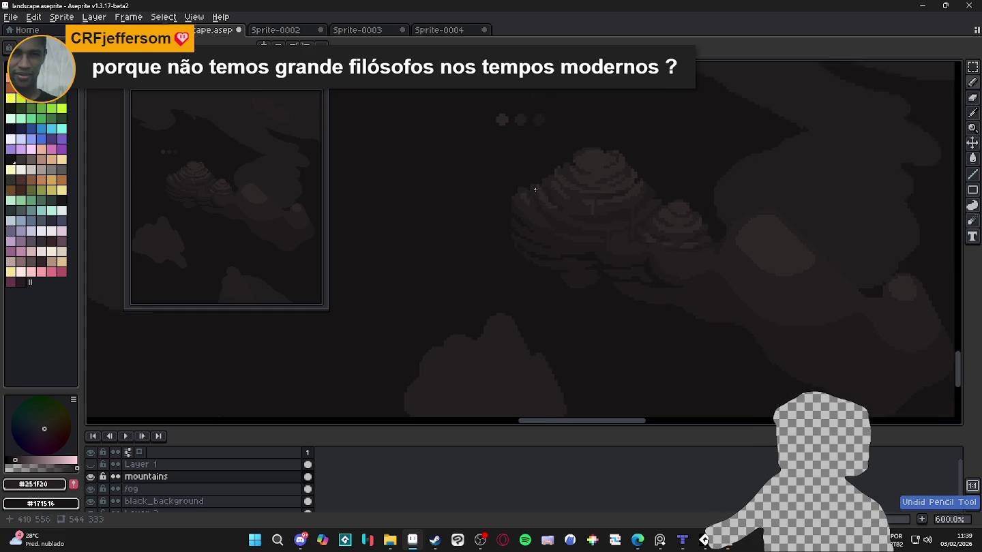
pyautogui.scroll(2, 614, 218)
pyautogui.scroll(1, 681, 181)
pyautogui.scroll(4, 681, 181)
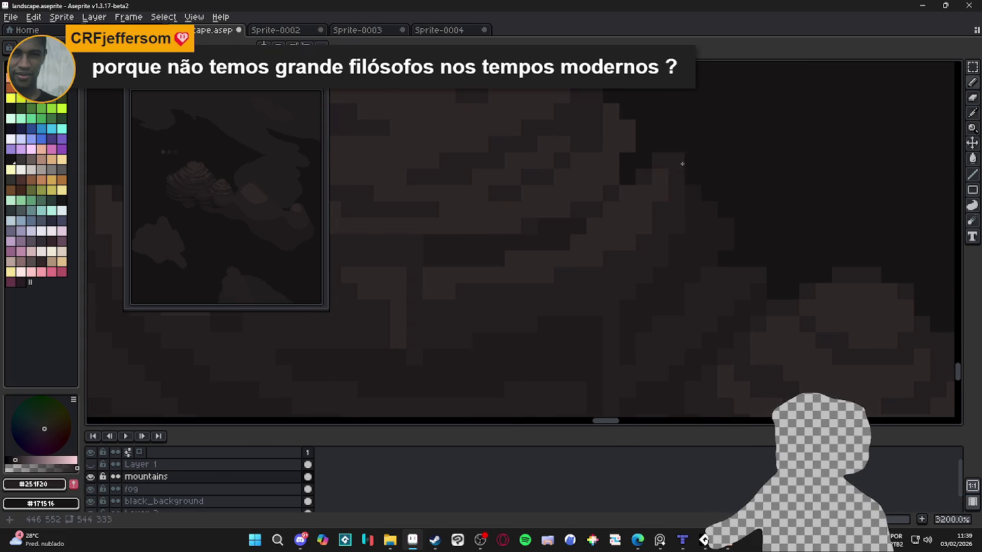
pyautogui.click(665, 142)
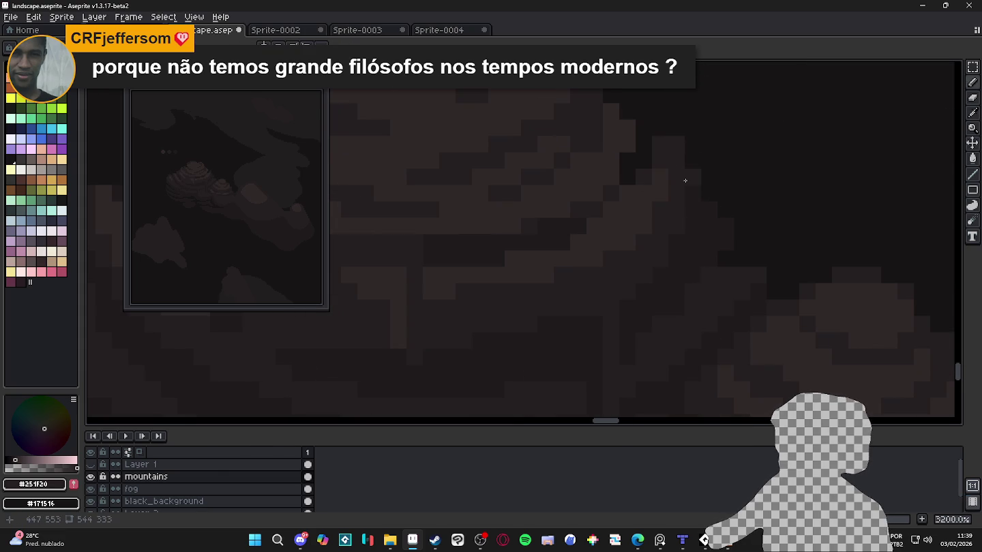
pyautogui.scroll(1, 690, 168)
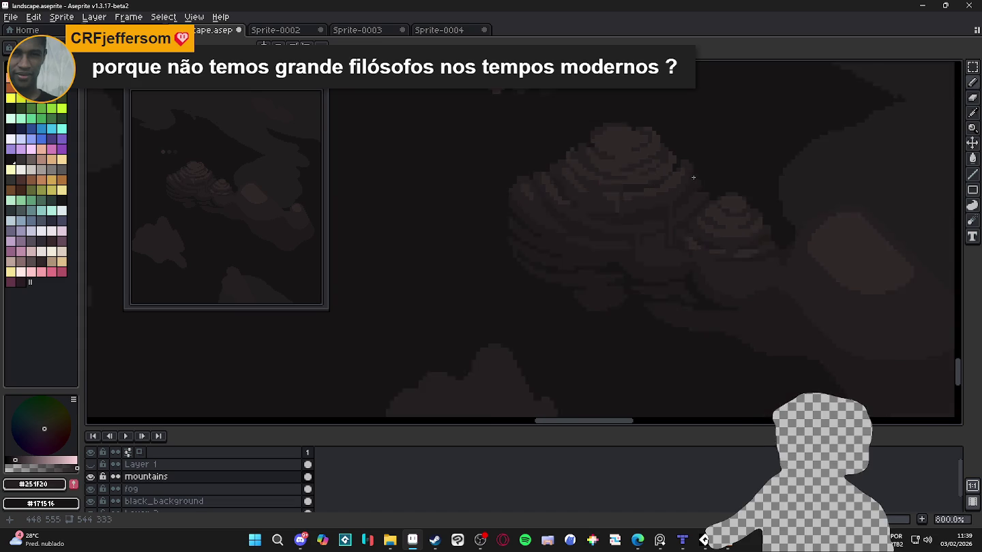
pyautogui.scroll(2, 696, 180)
pyautogui.scroll(1, 704, 198)
pyautogui.press('e')
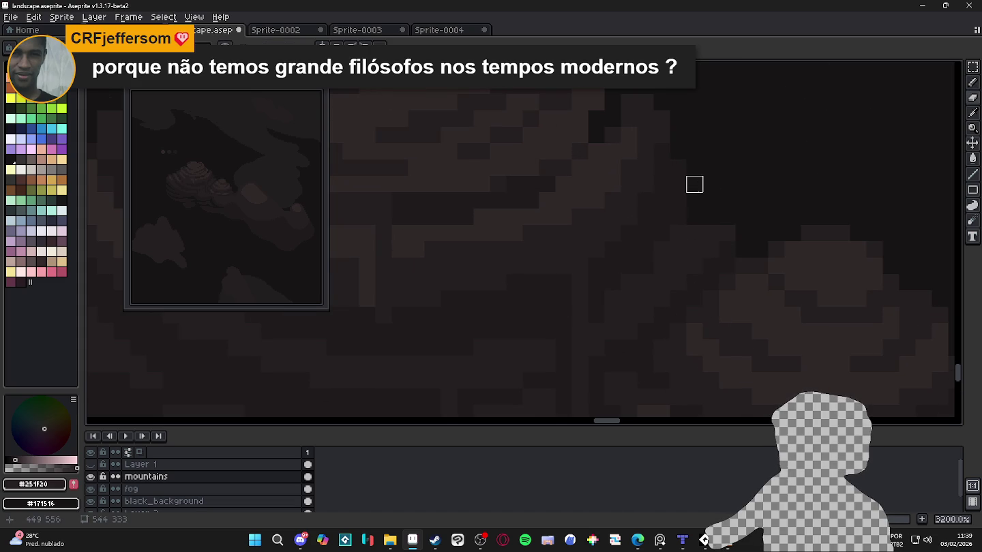
pyautogui.press('b')
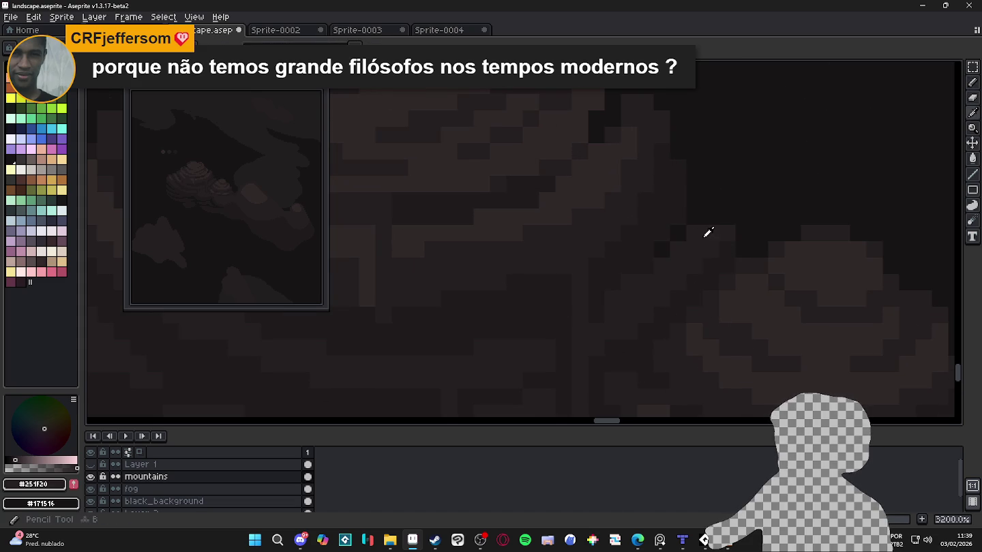
pyautogui.scroll(-3, 719, 222)
pyautogui.scroll(3, 719, 222)
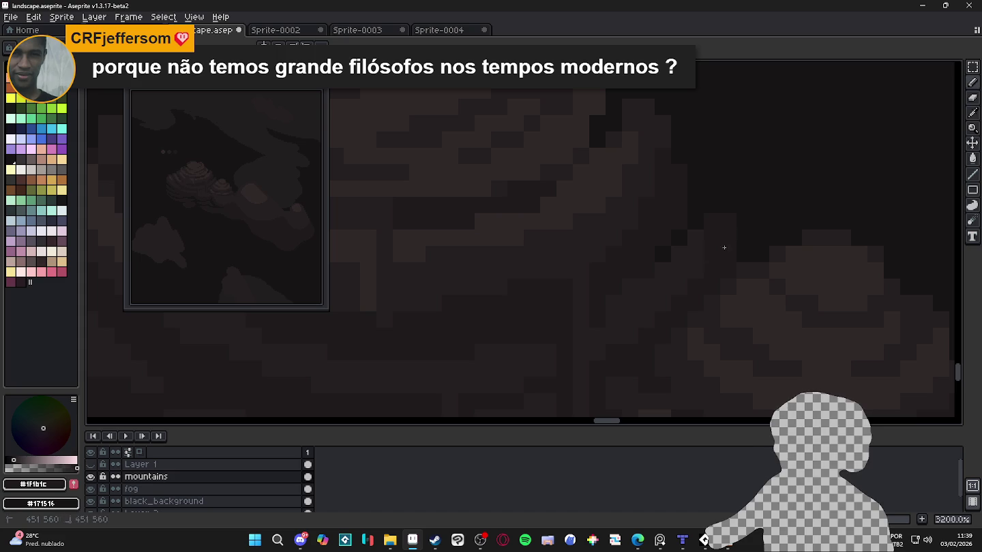
pyautogui.scroll(-5, 710, 197)
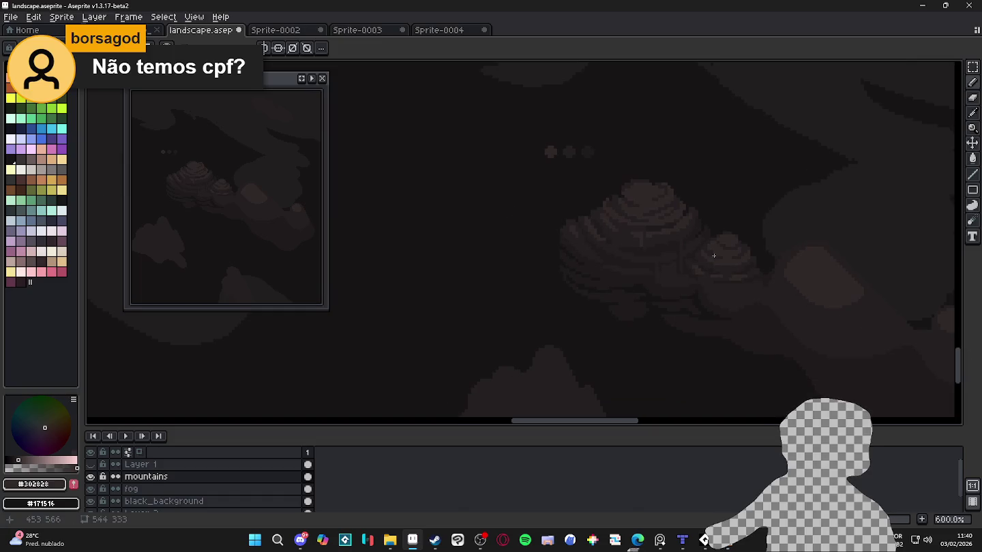
pyautogui.scroll(1, 647, 296)
pyautogui.scroll(2, 642, 300)
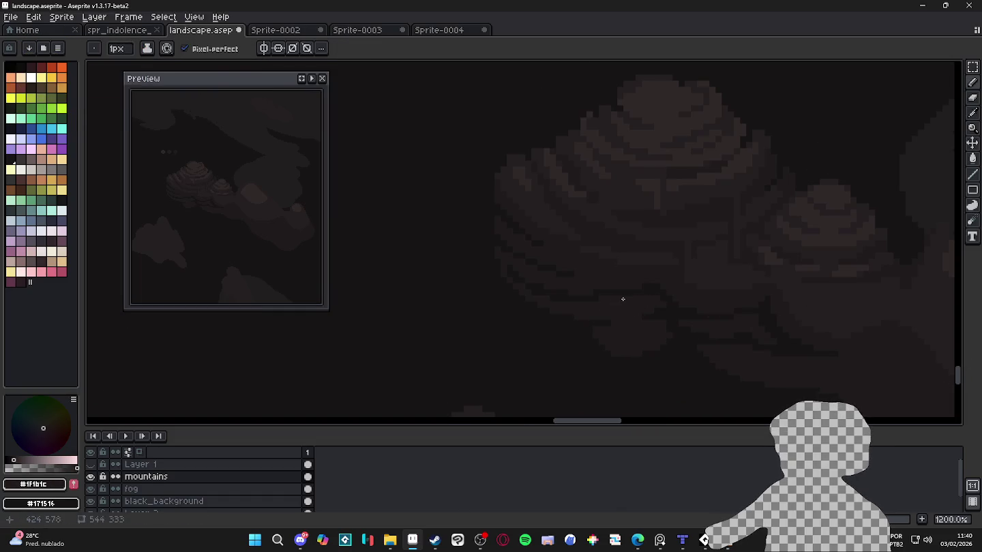
pyautogui.moveTo(617, 297); pyautogui.dragTo(608, 297)
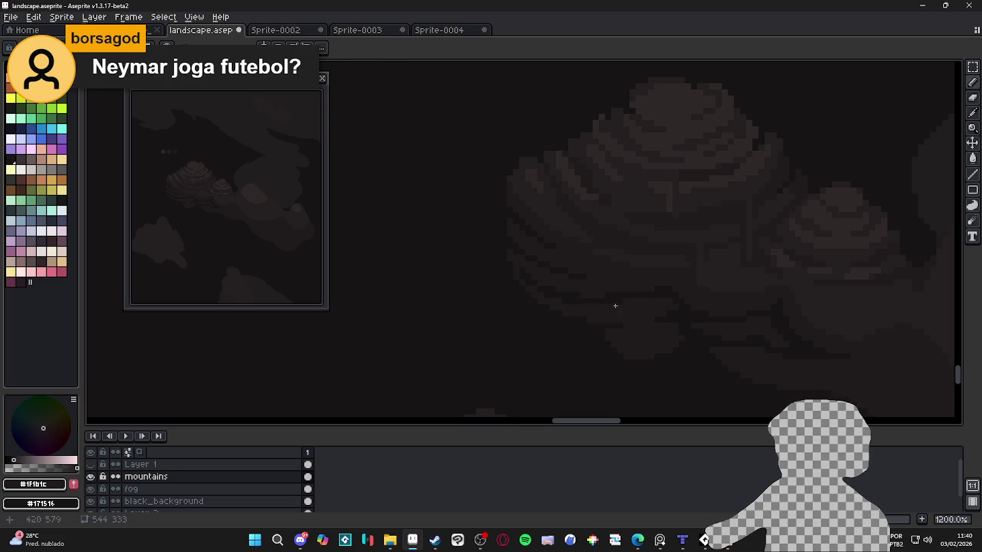
pyautogui.press('m')
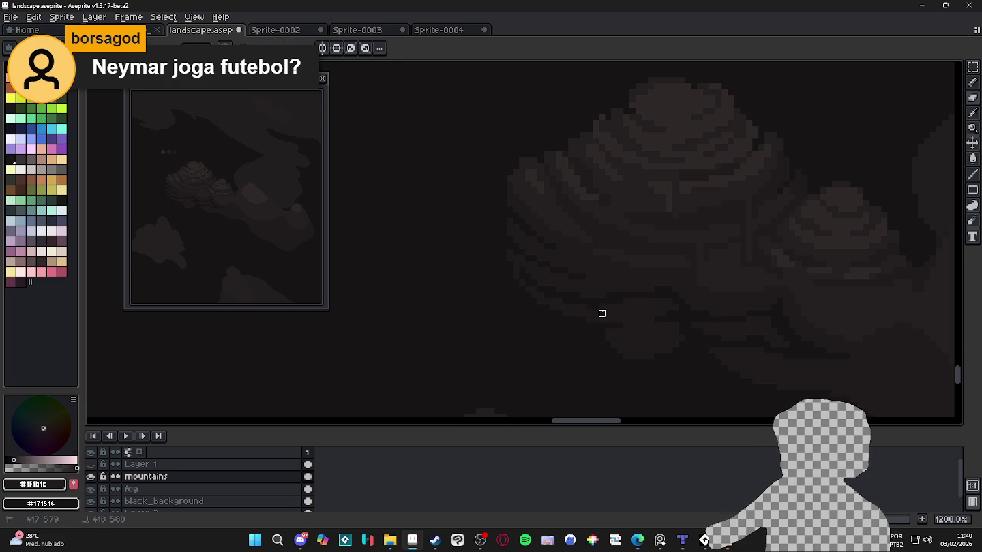
pyautogui.press('b')
pyautogui.scroll(-2, 625, 325)
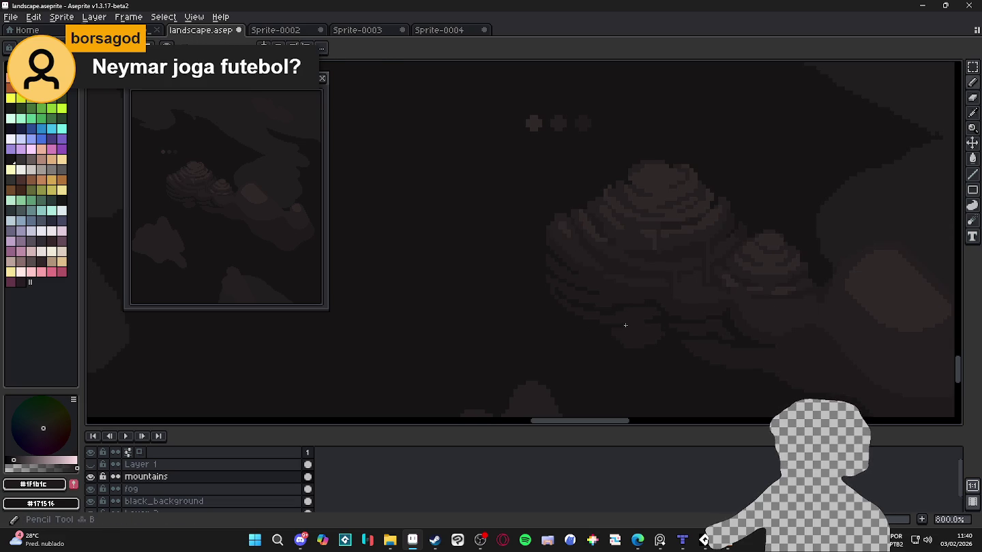
pyautogui.scroll(3, 634, 321)
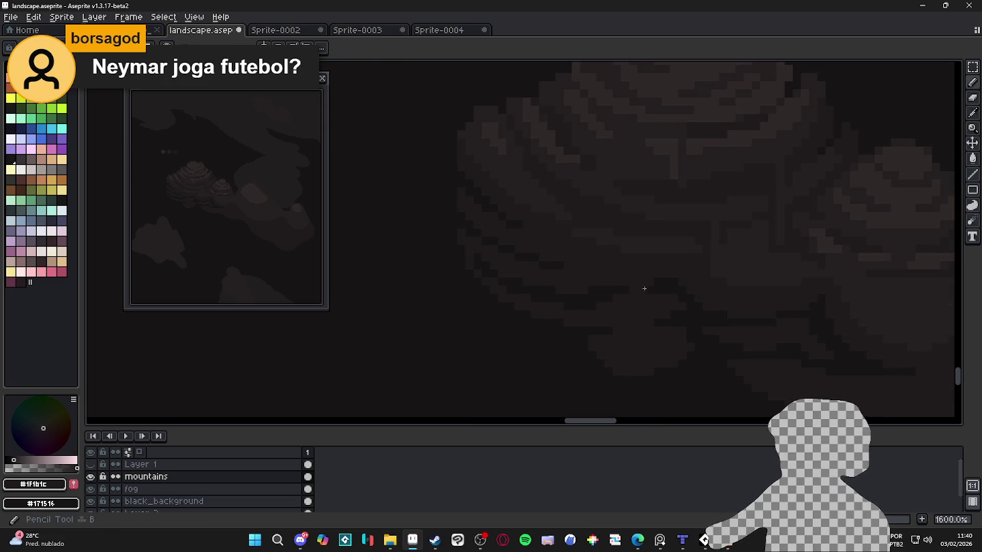
pyautogui.scroll(-5, 643, 297)
pyautogui.scroll(-1, 619, 320)
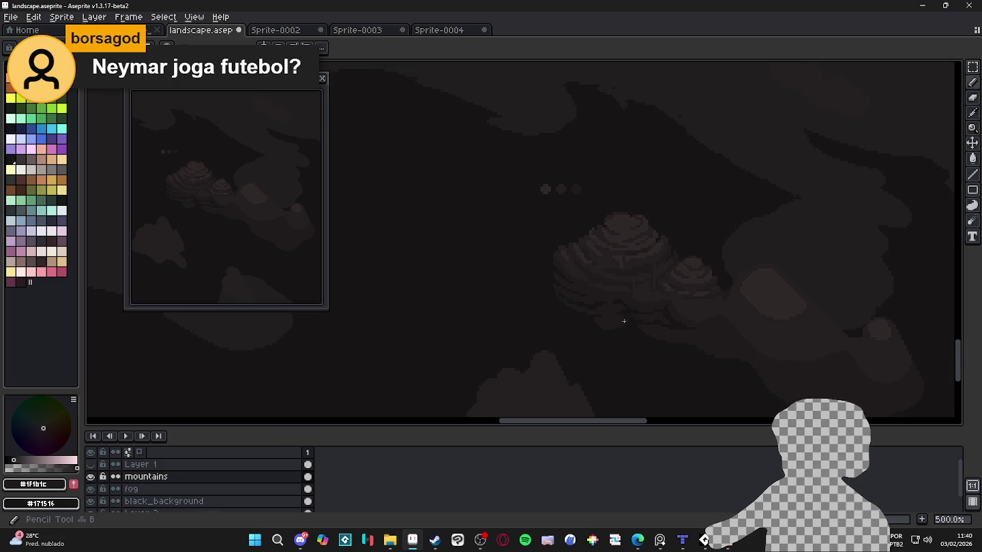
pyautogui.scroll(3, 615, 318)
pyautogui.scroll(2, 619, 313)
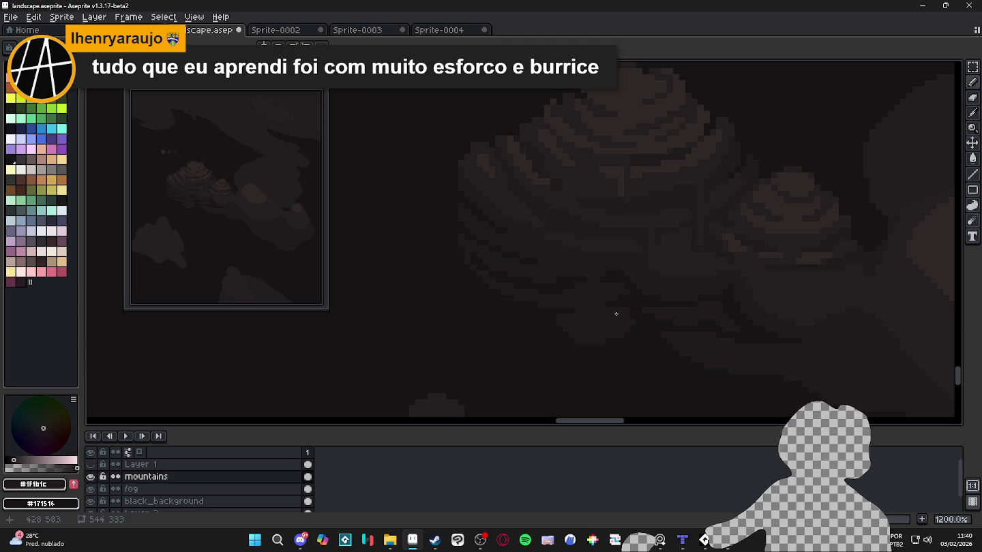
pyautogui.press('b')
pyautogui.scroll(3, 556, 286)
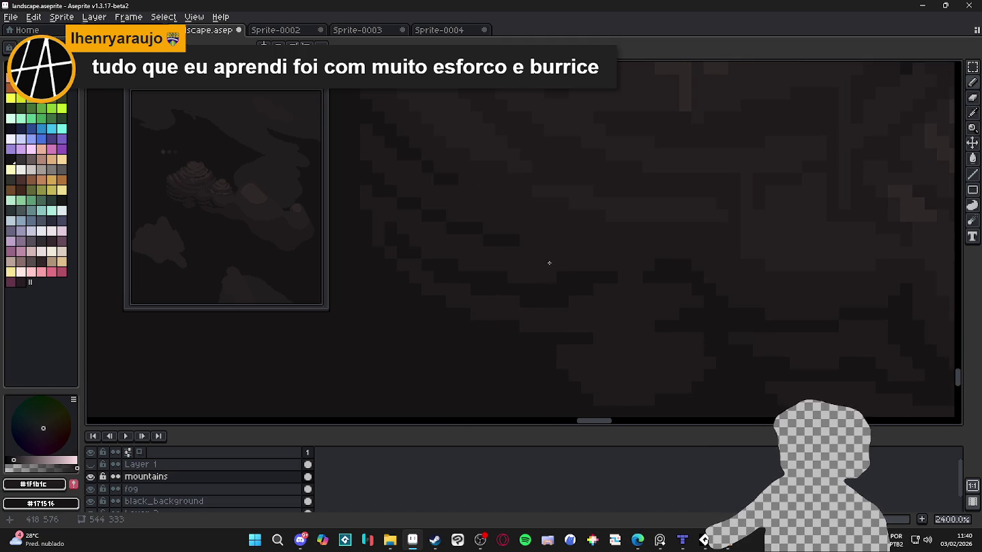
pyautogui.keyDown('alt'); pyautogui.click(583, 286); pyautogui.keyUp('alt')
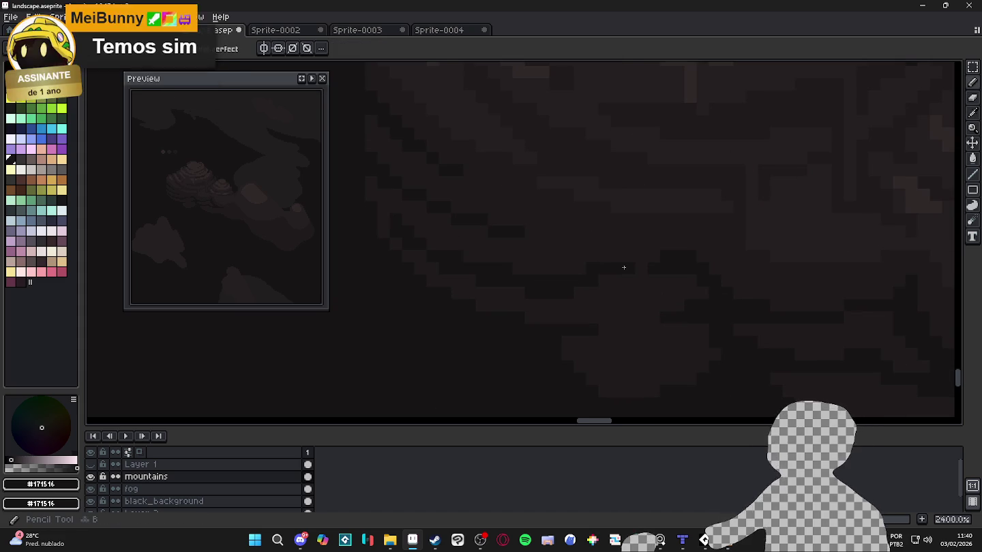
# Zoom into the mountains, sample #1f1b1c, then sample the darker #171516 from the canvas.
pyautogui.scroll(-5, 617, 276)
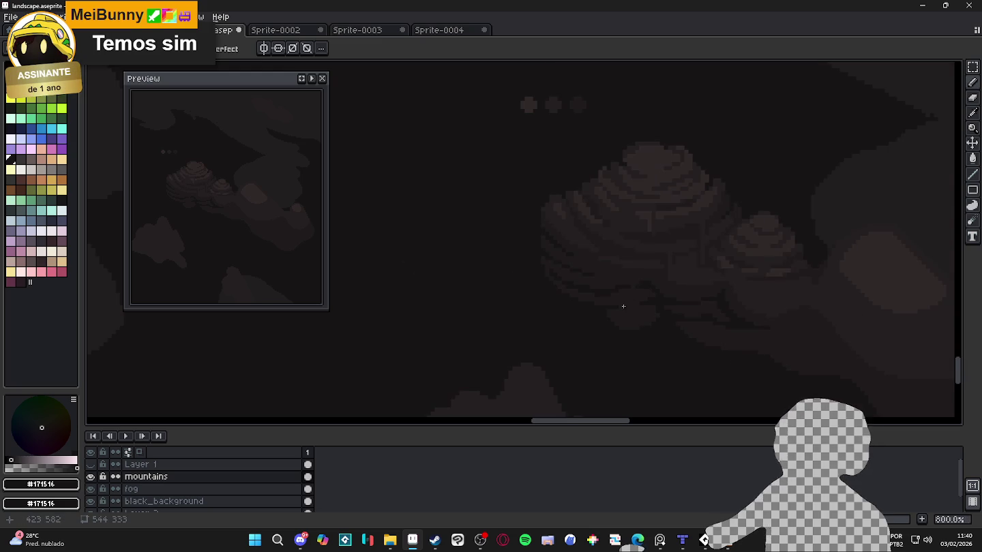
pyautogui.scroll(5, 617, 306)
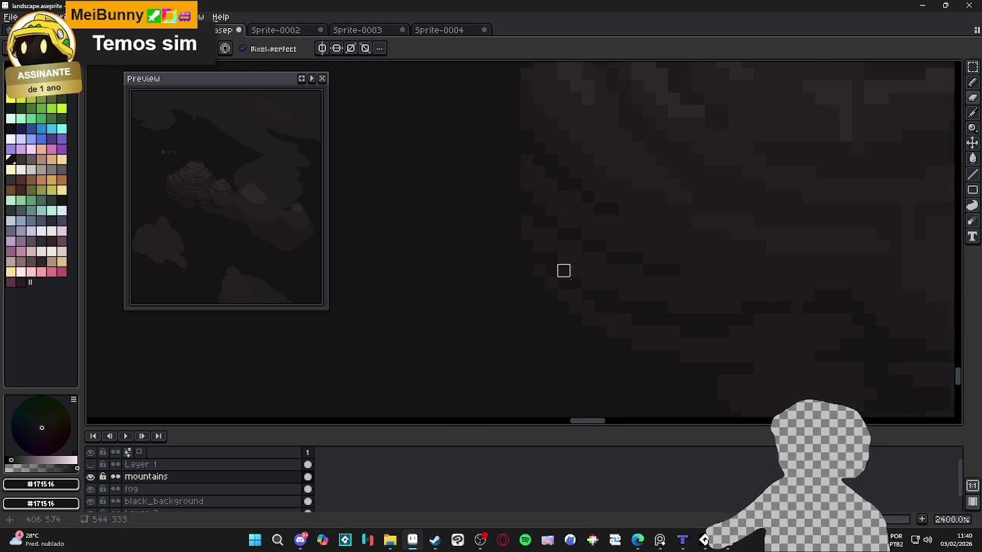
pyautogui.scroll(-5, 673, 335)
pyautogui.scroll(2, 532, 309)
pyautogui.scroll(-2, 506, 298)
pyautogui.scroll(-1, 539, 320)
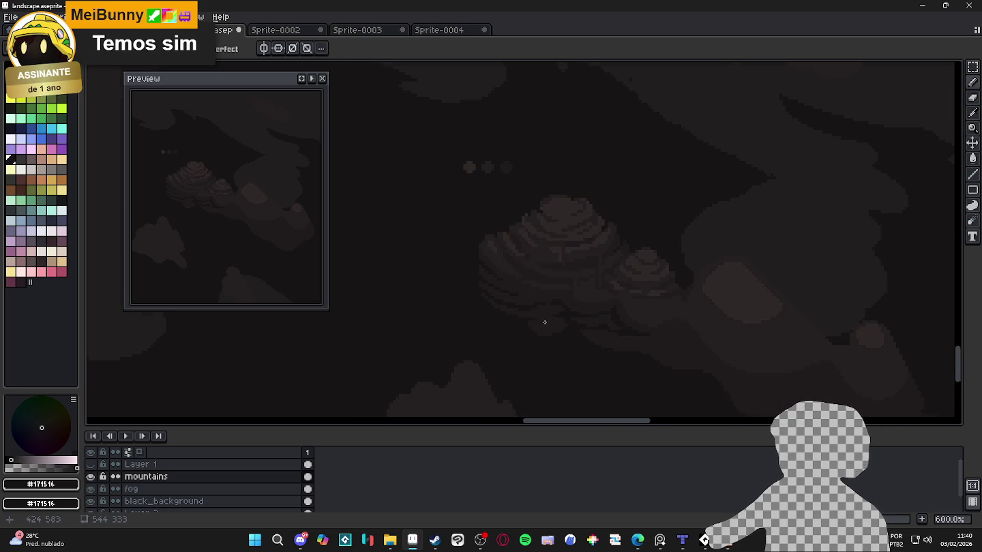
pyautogui.scroll(6, 561, 315)
pyautogui.keyDown('alt'); pyautogui.click(552, 328); pyautogui.keyUp('alt')
pyautogui.scroll(-5, 607, 336)
pyautogui.moveTo(617, 361); pyautogui.dragTo(564, 340)
pyautogui.scroll(4, 603, 357)
pyautogui.scroll(-4, 592, 355)
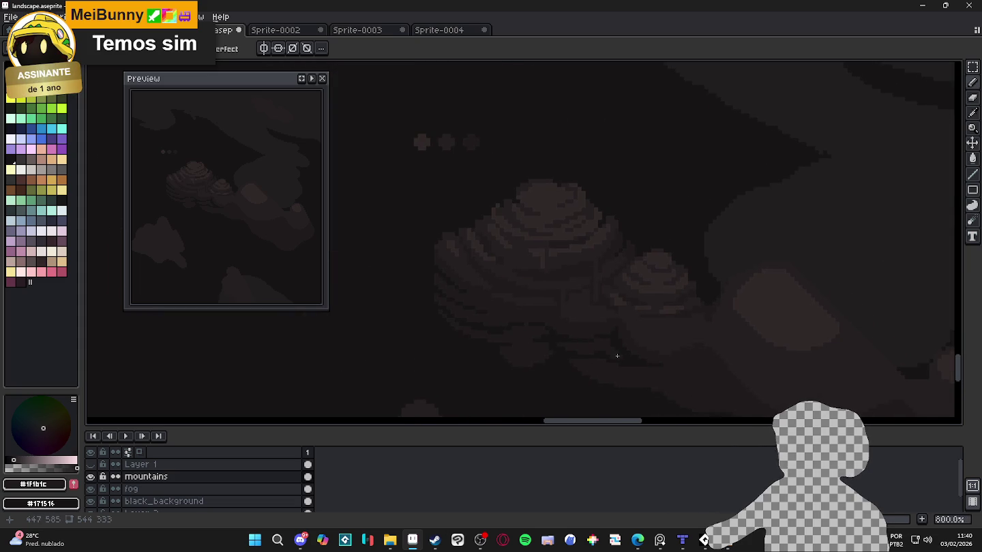
pyautogui.scroll(-2, 616, 356)
pyautogui.scroll(5, 613, 355)
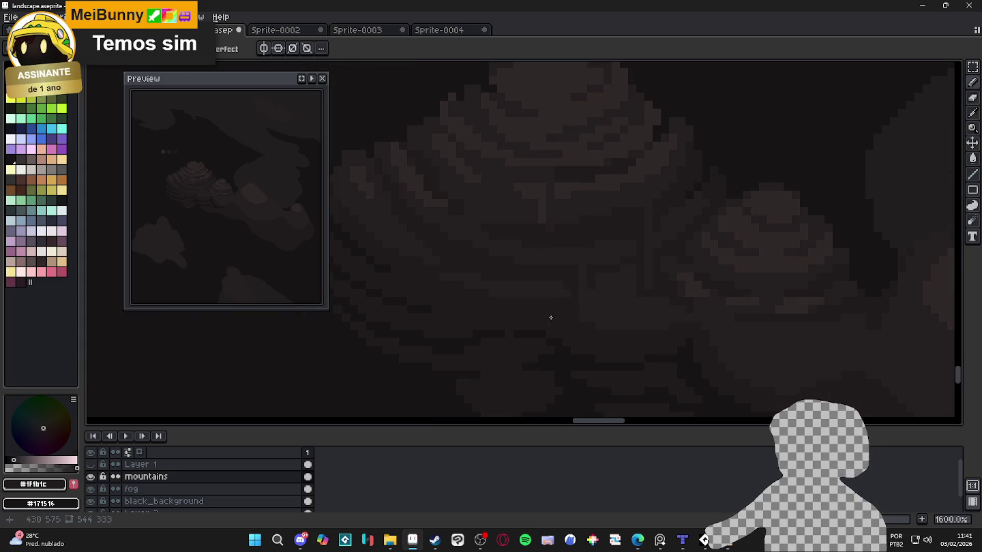
pyautogui.keyDown('alt'); pyautogui.click(561, 347); pyautogui.keyUp('alt')
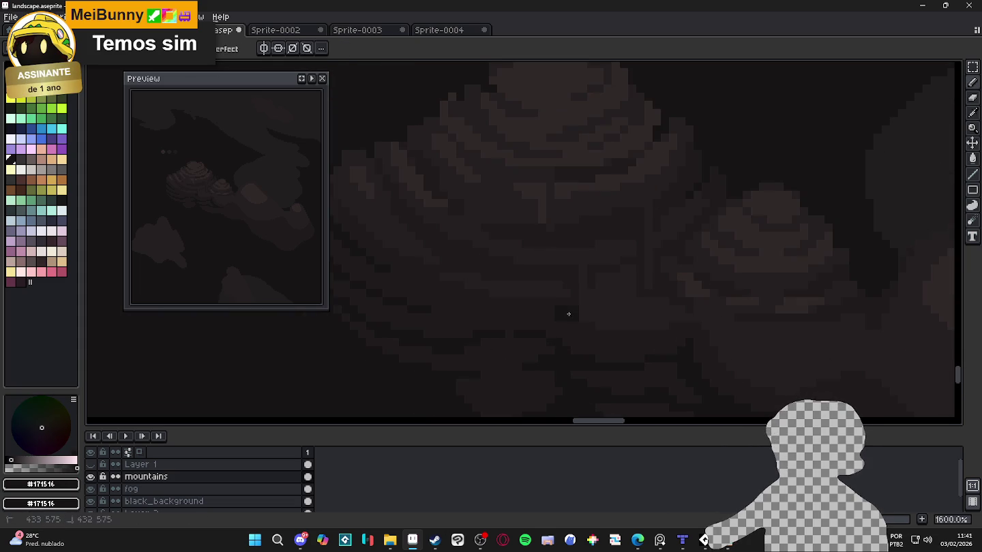
# Toggle between #1F1B1C and #171516, then recentre on the large mountain and sample #1F1B1C.
pyautogui.scroll(-1, 545, 324)
pyautogui.scroll(-1, 576, 327)
pyautogui.scroll(1, 576, 328)
pyautogui.keyDown('alt'); pyautogui.click(577, 323); pyautogui.keyUp('alt')
pyautogui.keyDown('alt'); pyautogui.click(573, 318); pyautogui.keyUp('alt')
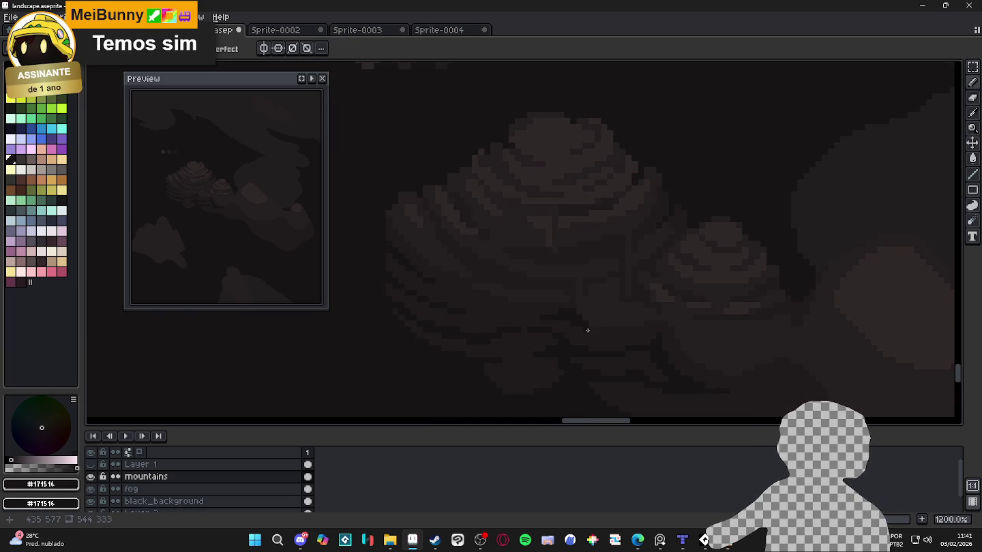
pyautogui.scroll(-1, 593, 335)
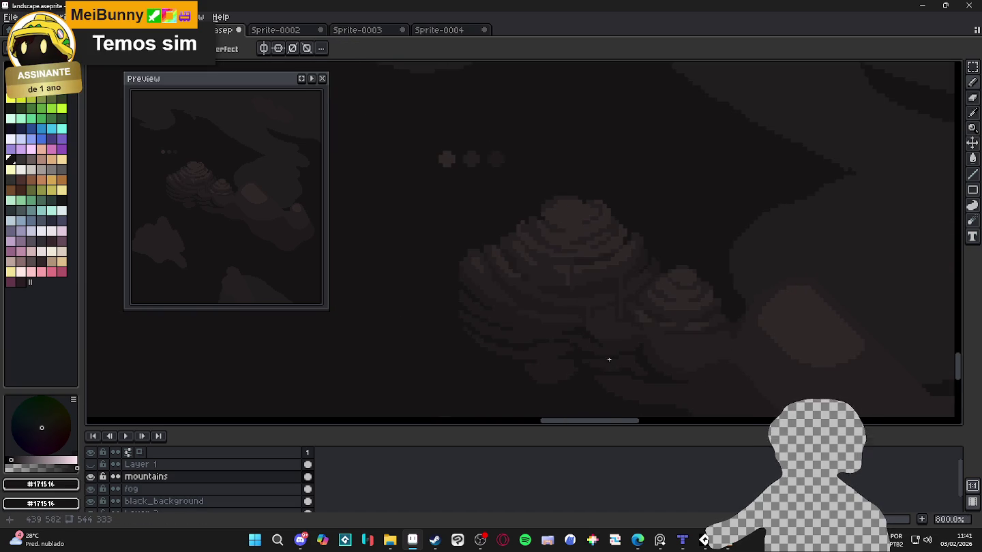
pyautogui.scroll(1, 601, 335)
pyautogui.scroll(1, 597, 333)
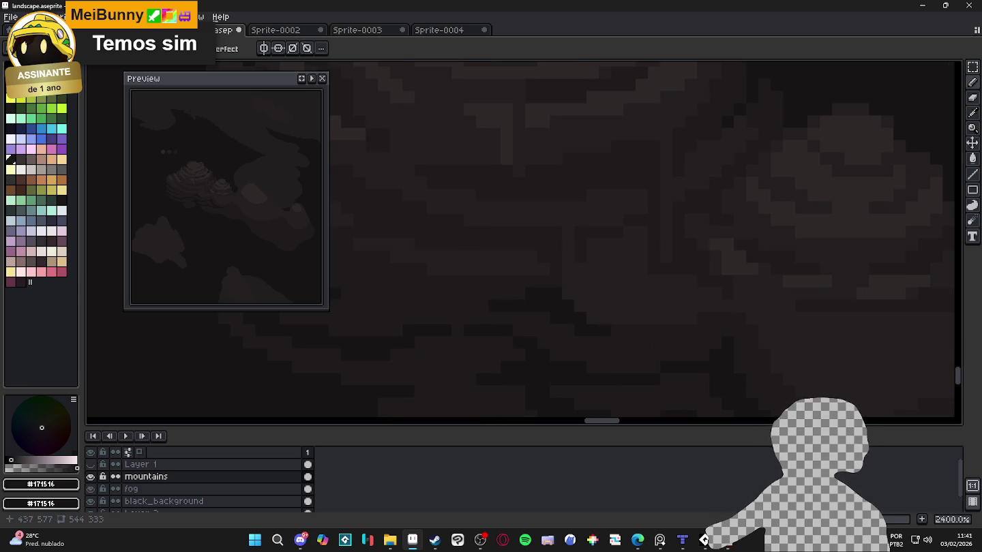
pyautogui.scroll(-2, 605, 334)
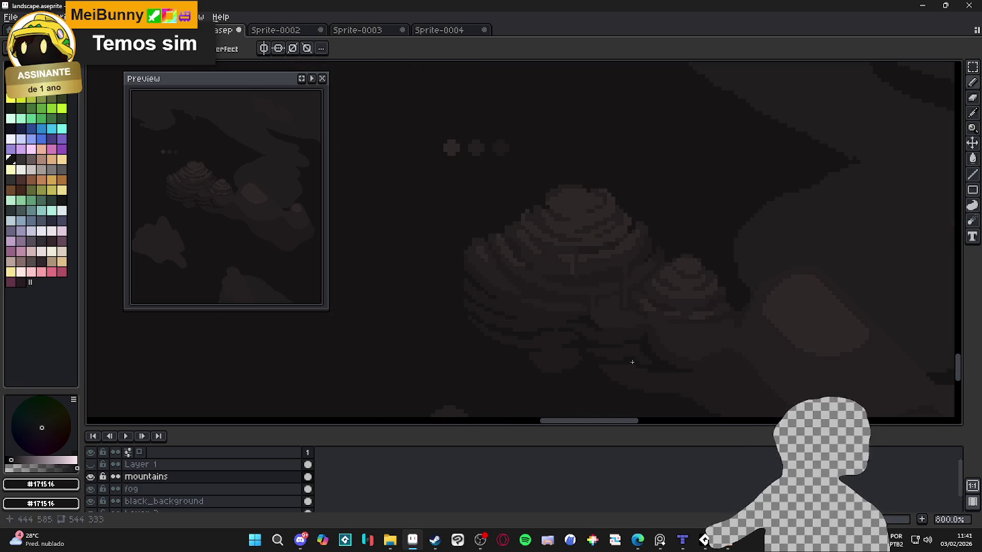
pyautogui.scroll(-1, 634, 366)
pyautogui.moveTo(640, 373); pyautogui.dragTo(602, 356)
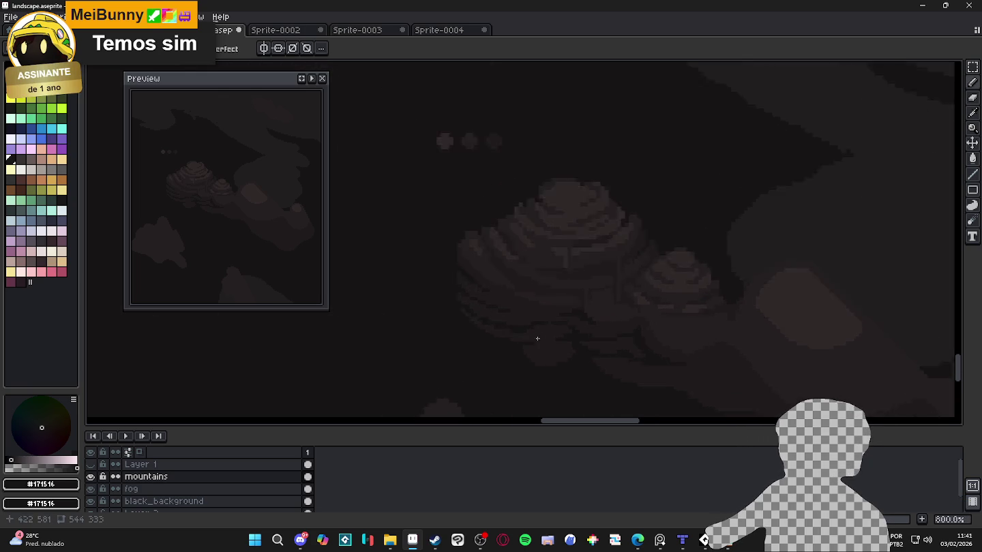
pyautogui.scroll(4, 537, 337)
pyautogui.moveTo(539, 358); pyautogui.dragTo(552, 330)
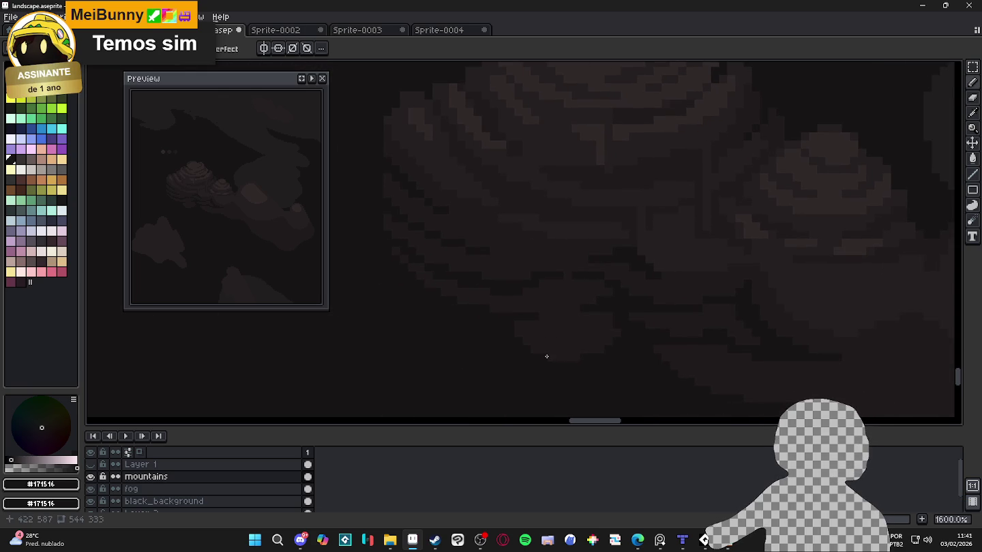
pyautogui.scroll(3, 524, 360)
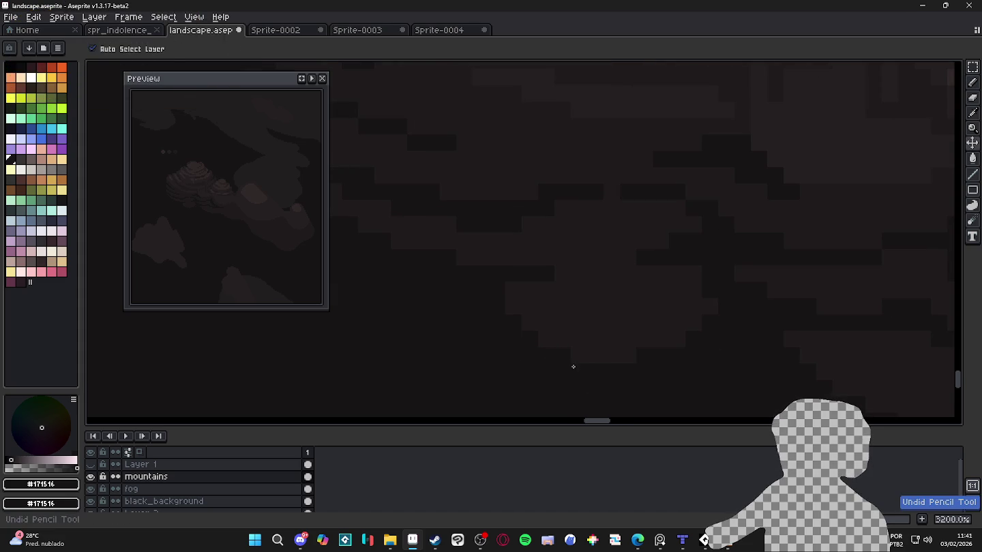
pyautogui.keyDown('alt'); pyautogui.click(694, 305); pyautogui.keyUp('alt')
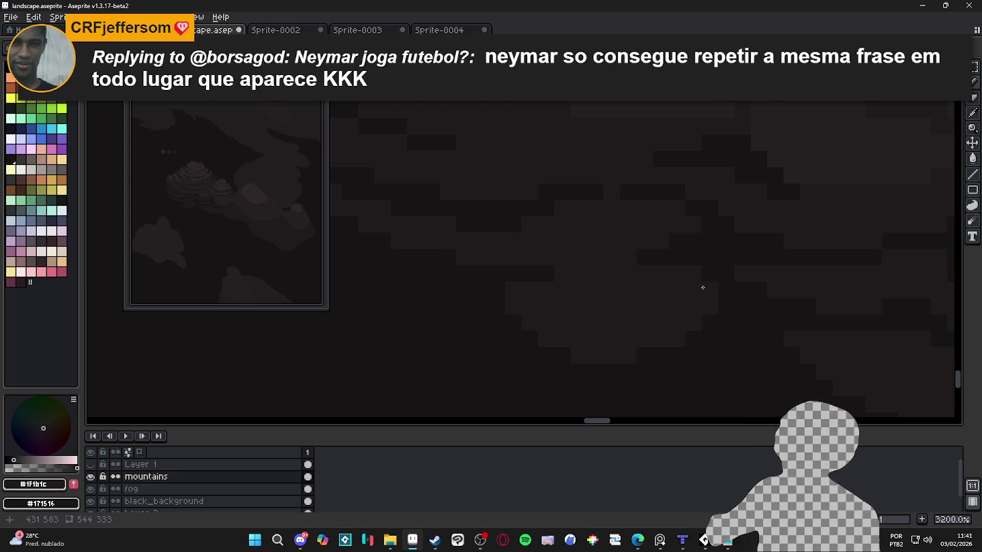
# With the Pencil, paint two lighter rows of pixels across the mountain shading and inspect them.
pyautogui.scroll(-3, 702, 287)
pyautogui.scroll(2, 671, 279)
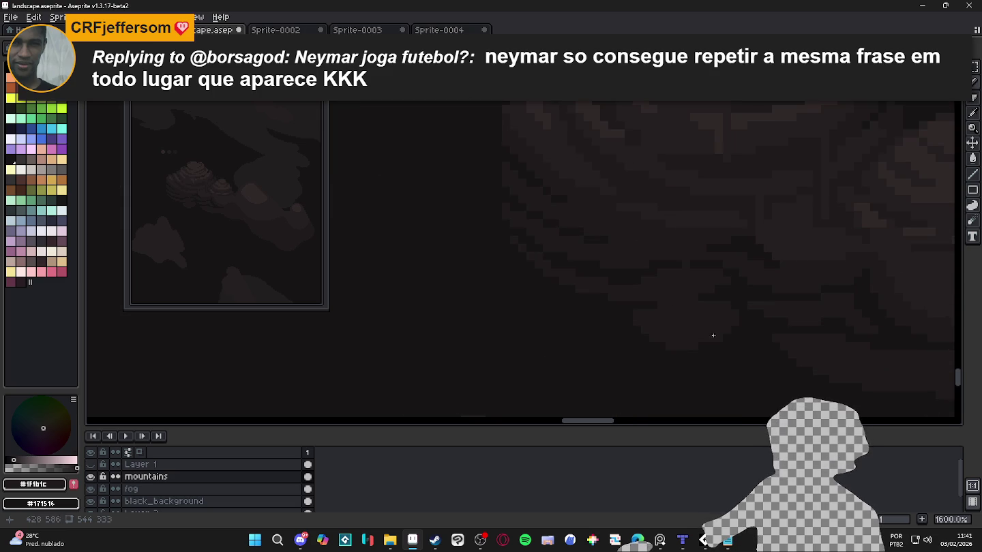
pyautogui.scroll(2, 711, 335)
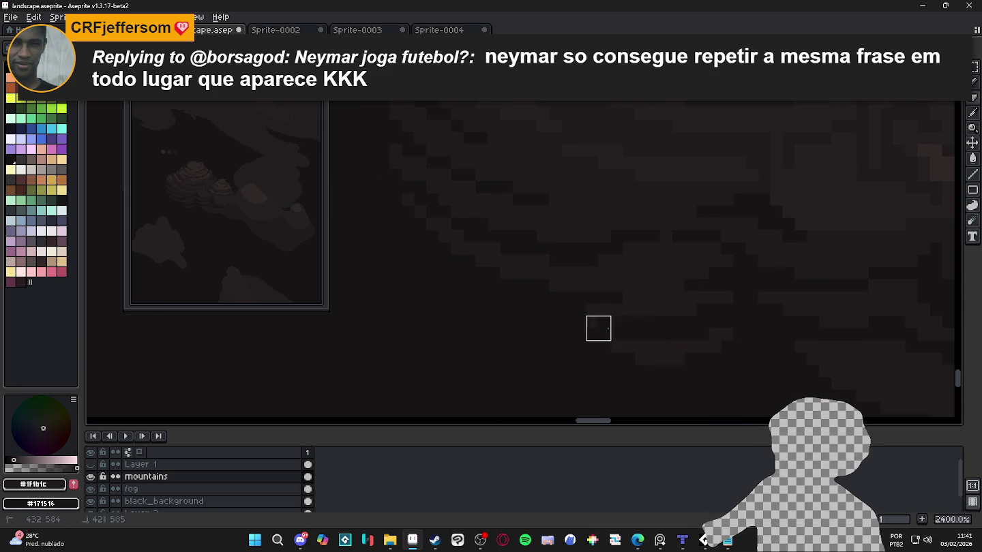
pyautogui.press('b')
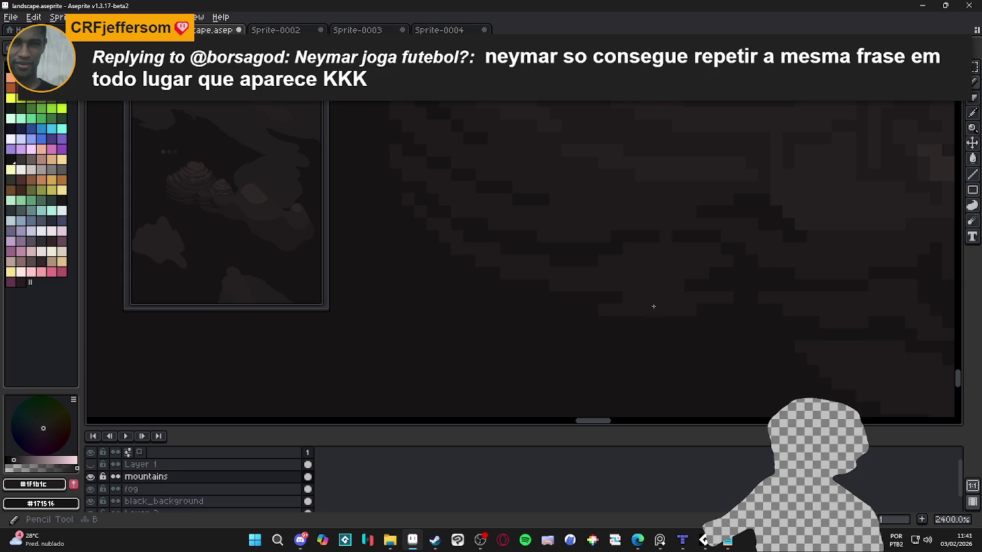
pyautogui.moveTo(624, 319); pyautogui.dragTo(493, 319)
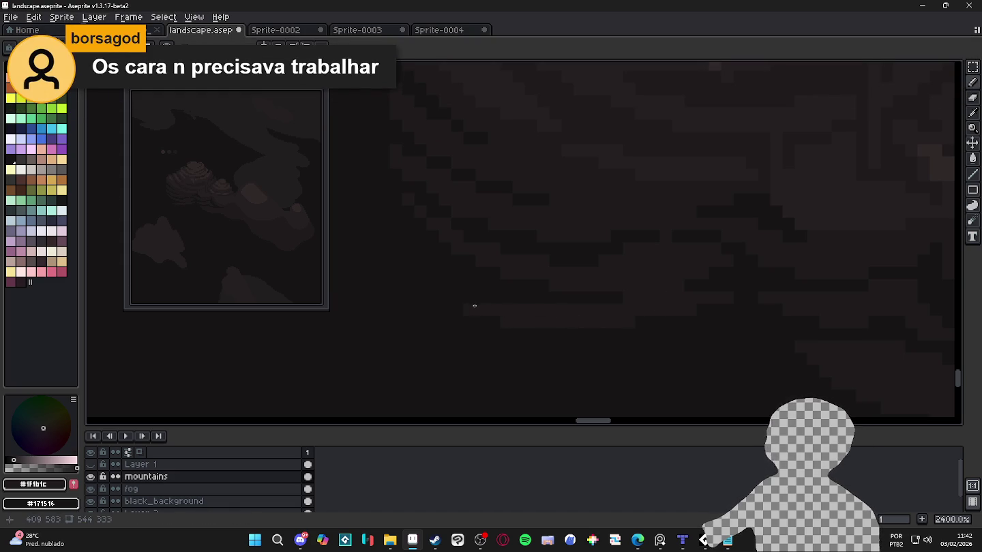
pyautogui.moveTo(473, 309); pyautogui.dragTo(551, 320)
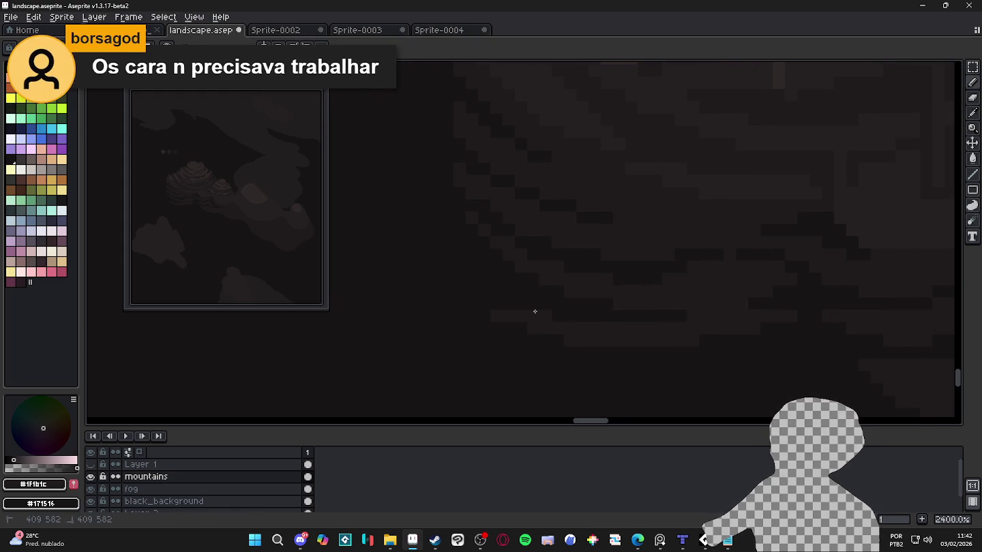
pyautogui.scroll(-5, 479, 304)
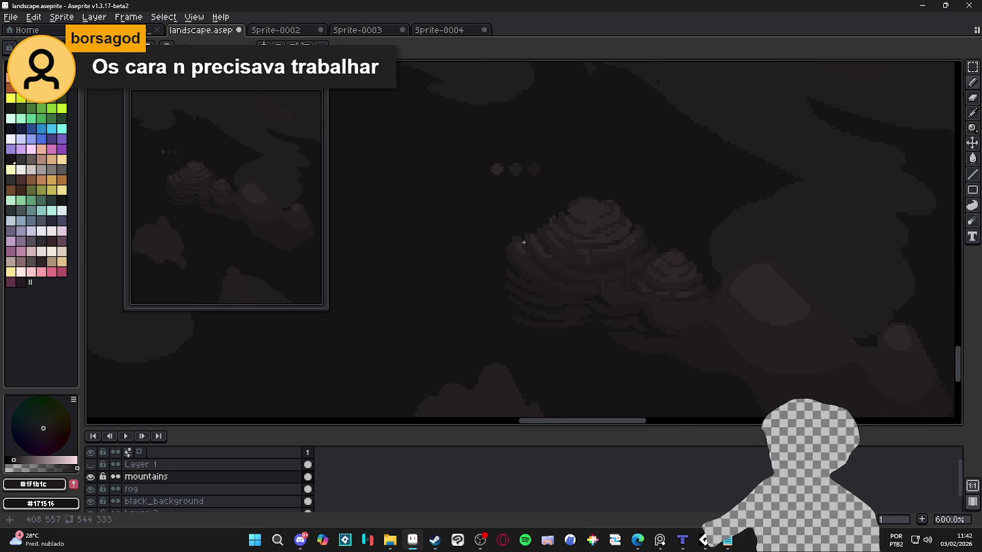
pyautogui.scroll(2, 513, 254)
pyautogui.scroll(1, 491, 293)
pyautogui.scroll(1, 491, 301)
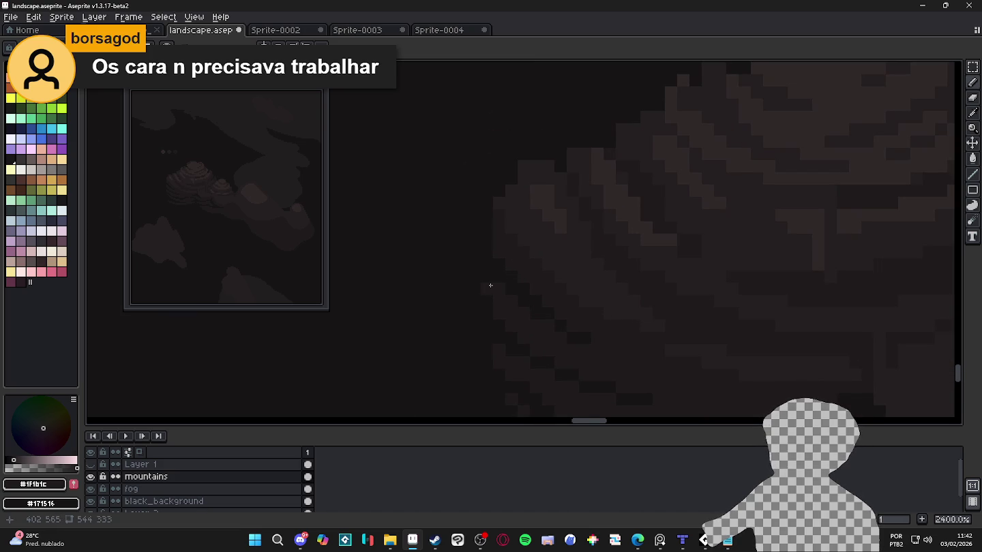
pyautogui.scroll(-3, 488, 281)
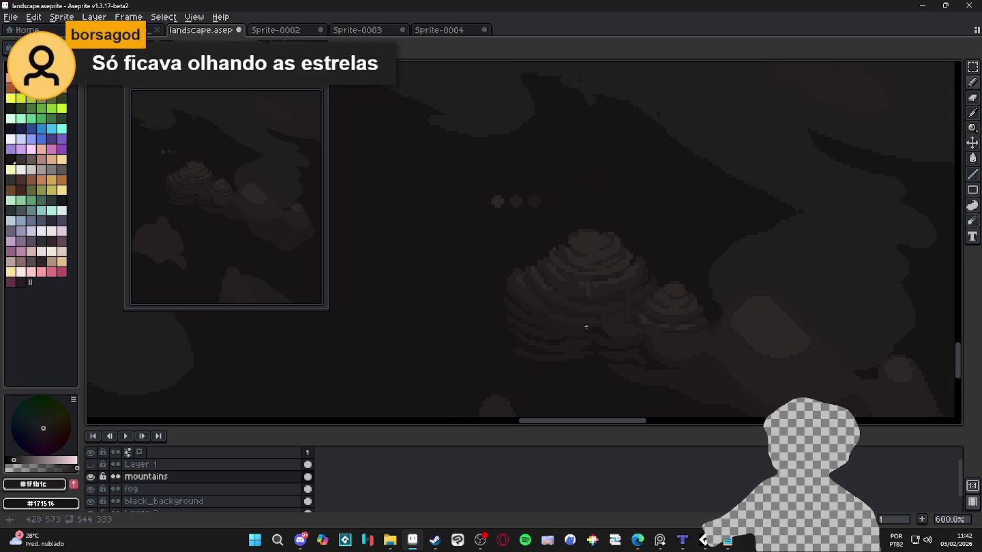
pyautogui.scroll(2, 504, 289)
pyautogui.scroll(1, 492, 290)
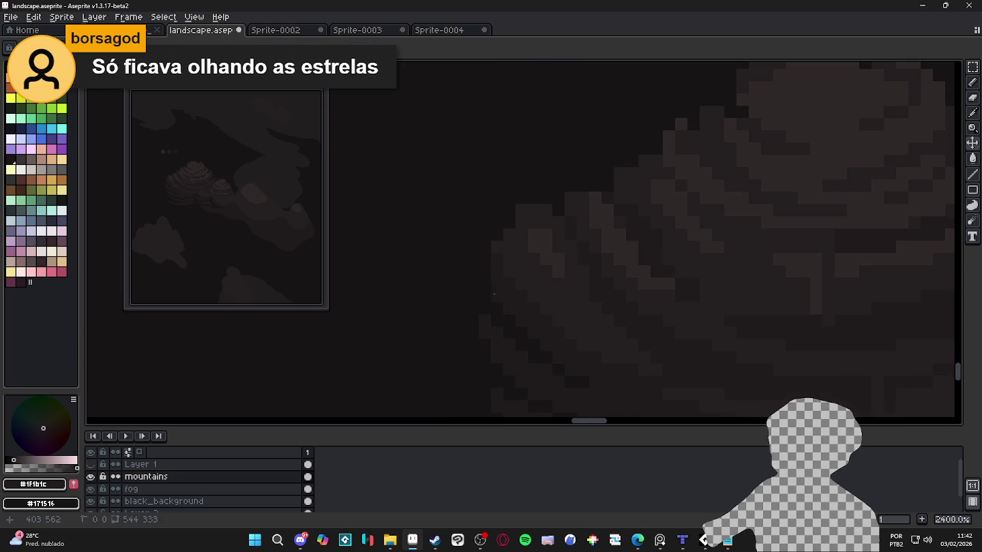
pyautogui.scroll(-2, 497, 280)
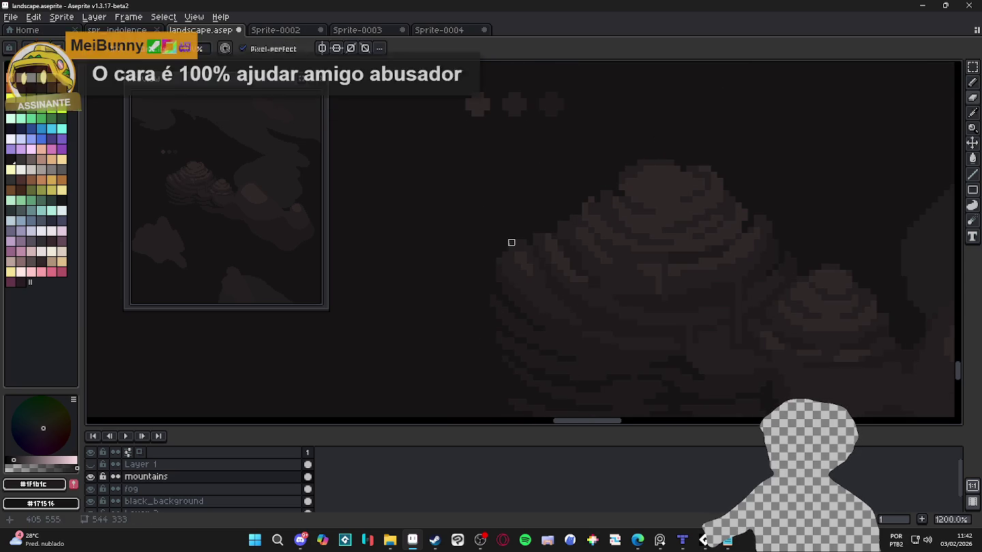
pyautogui.scroll(1, 530, 236)
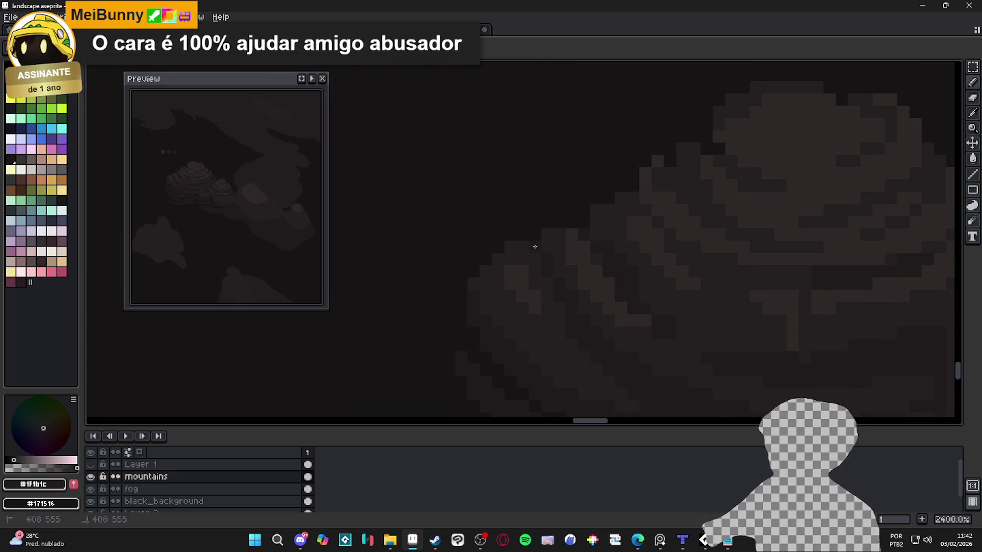
pyautogui.scroll(-1, 536, 240)
pyautogui.scroll(3, 538, 240)
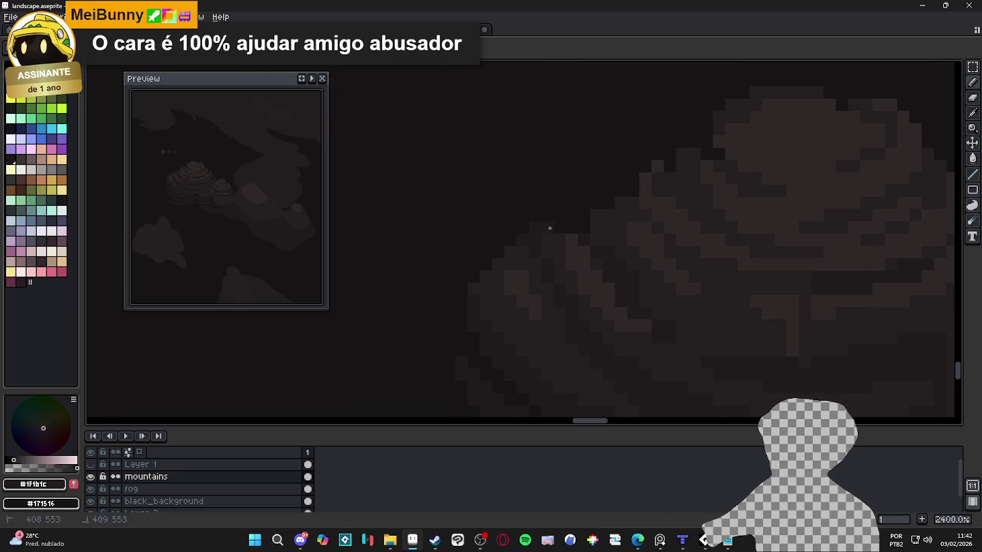
pyautogui.scroll(-2, 565, 235)
pyautogui.scroll(-2, 576, 253)
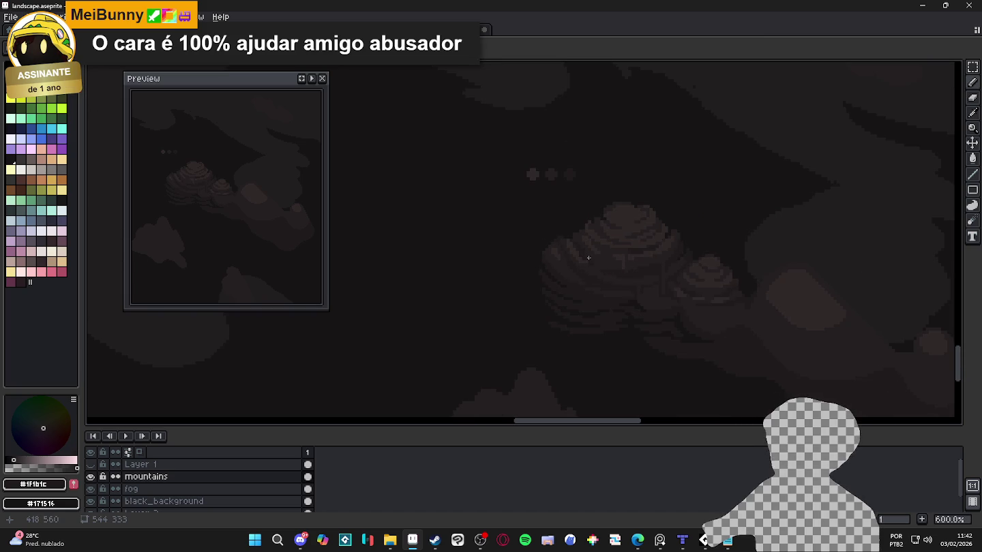
pyautogui.scroll(4, 671, 245)
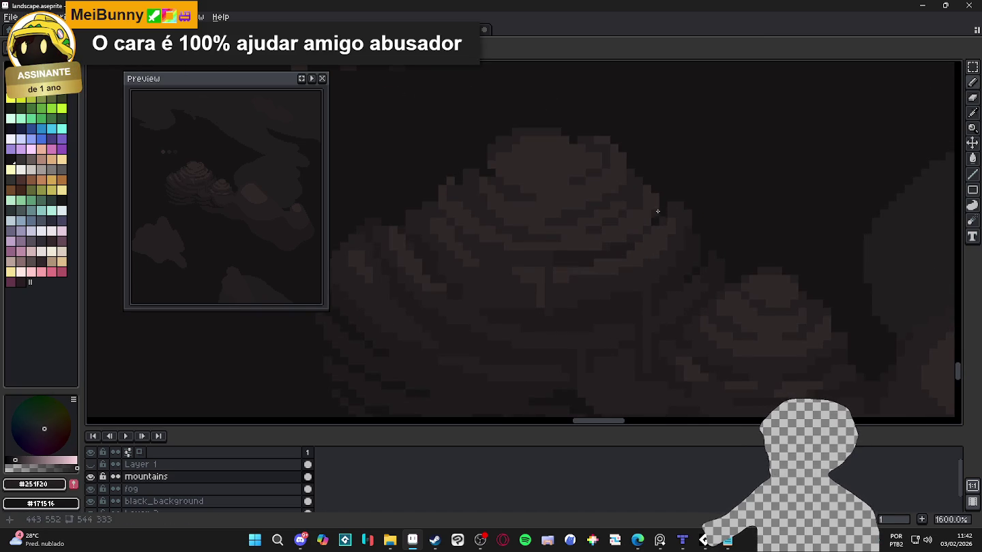
pyautogui.scroll(-3, 662, 209)
pyautogui.scroll(-2, 661, 210)
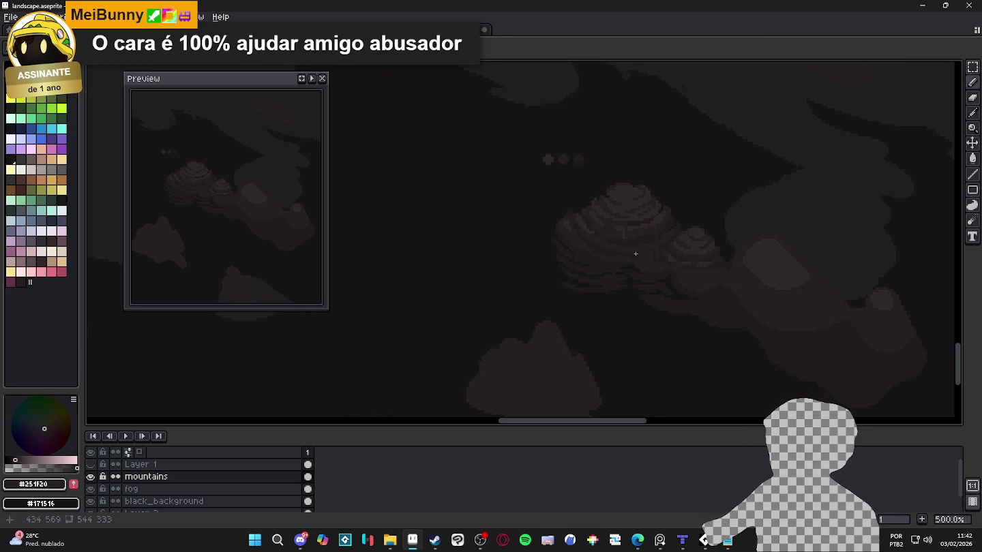
pyautogui.scroll(4, 624, 263)
pyautogui.scroll(3, 587, 283)
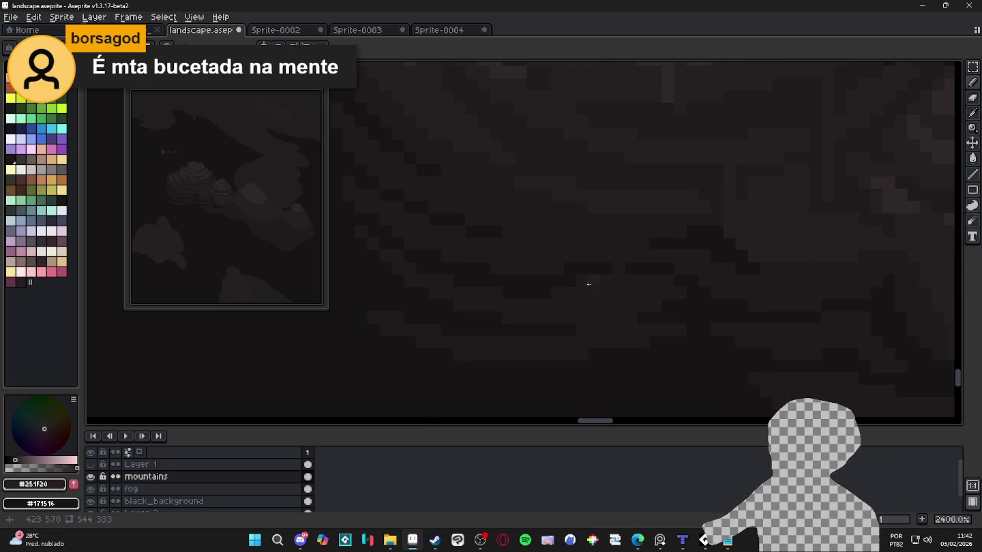
pyautogui.scroll(-4, 614, 314)
pyautogui.scroll(-1, 631, 333)
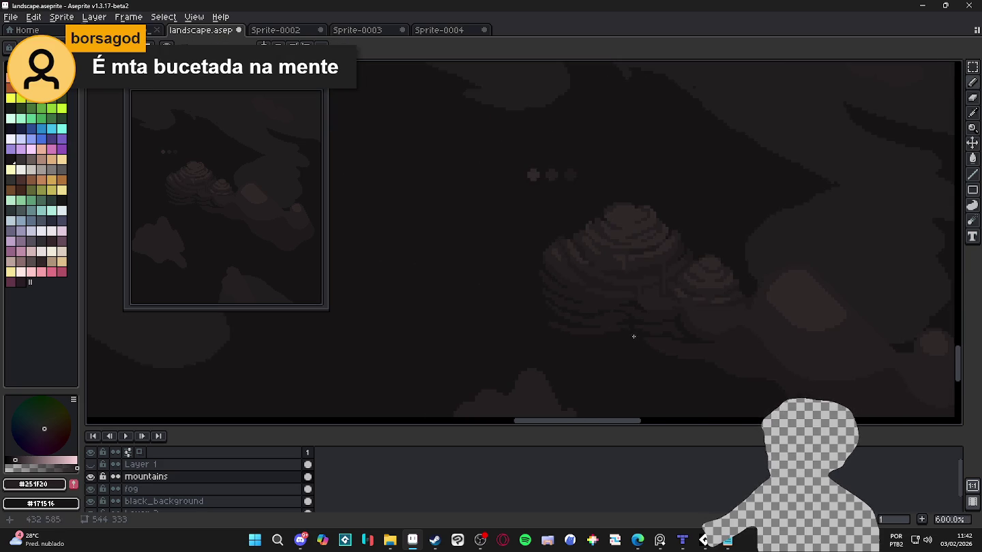
pyautogui.scroll(4, 565, 318)
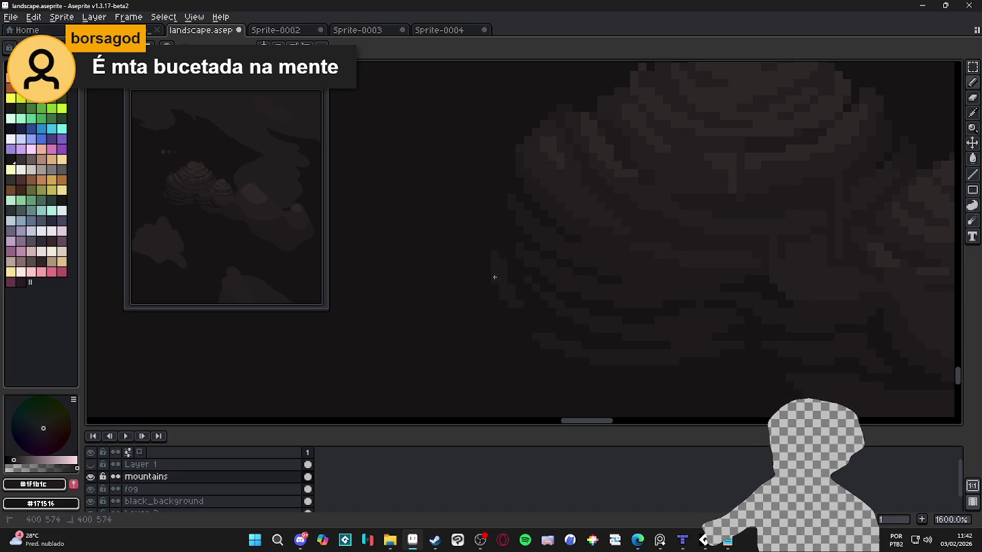
pyautogui.scroll(-5, 574, 330)
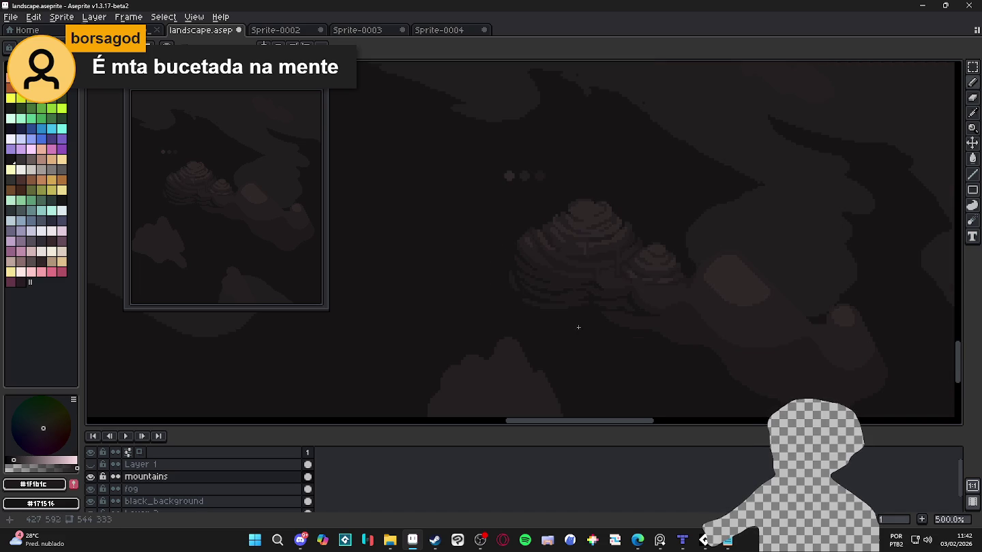
pyautogui.scroll(1, 592, 317)
pyautogui.scroll(1, 586, 309)
pyautogui.scroll(2, 582, 303)
pyautogui.scroll(1, 574, 289)
pyautogui.press('b')
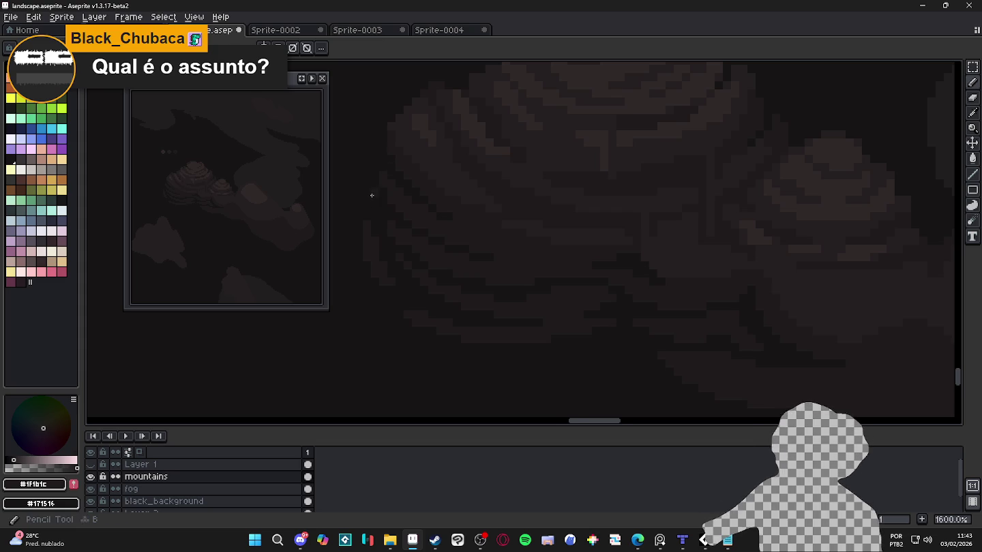
pyautogui.scroll(3, 390, 251)
pyautogui.press('b')
pyautogui.press('m')
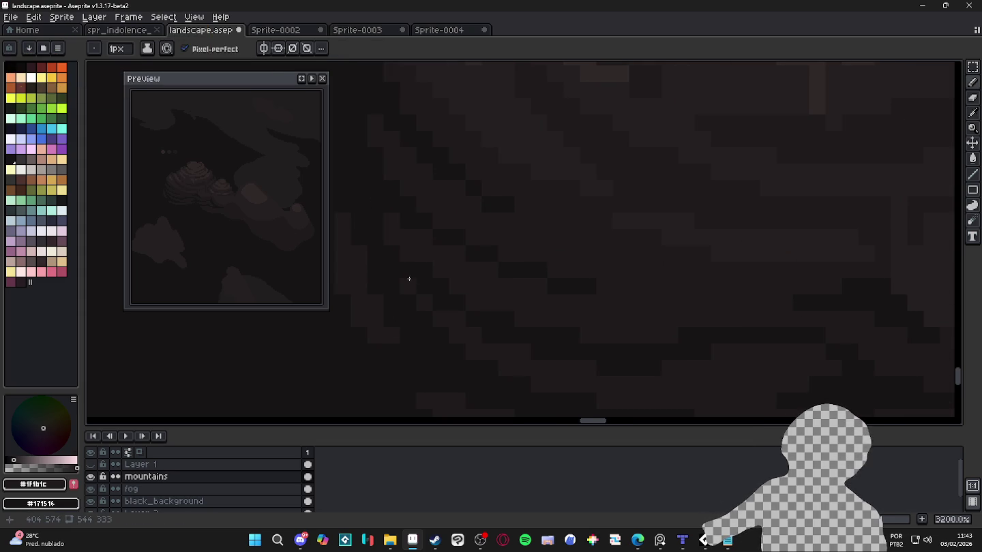
pyautogui.scroll(-2, 422, 290)
pyautogui.scroll(2, 436, 298)
pyautogui.scroll(3, 427, 255)
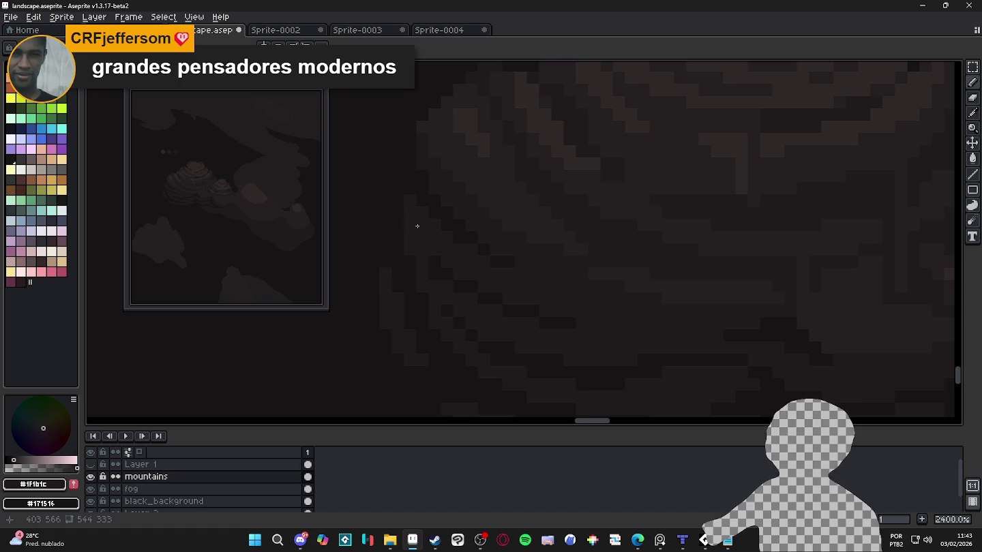
pyautogui.scroll(-5, 432, 236)
pyautogui.scroll(-1, 539, 287)
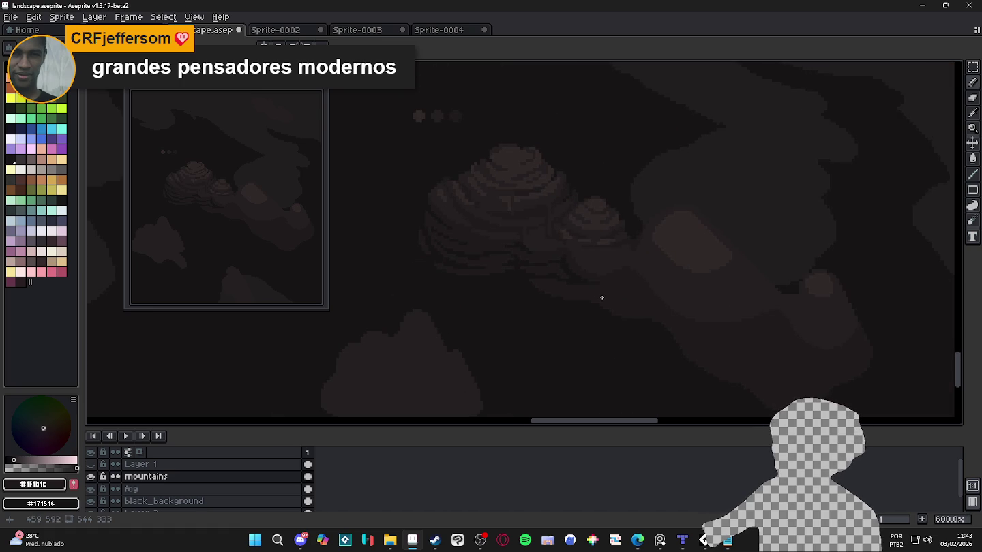
pyautogui.scroll(-1, 601, 297)
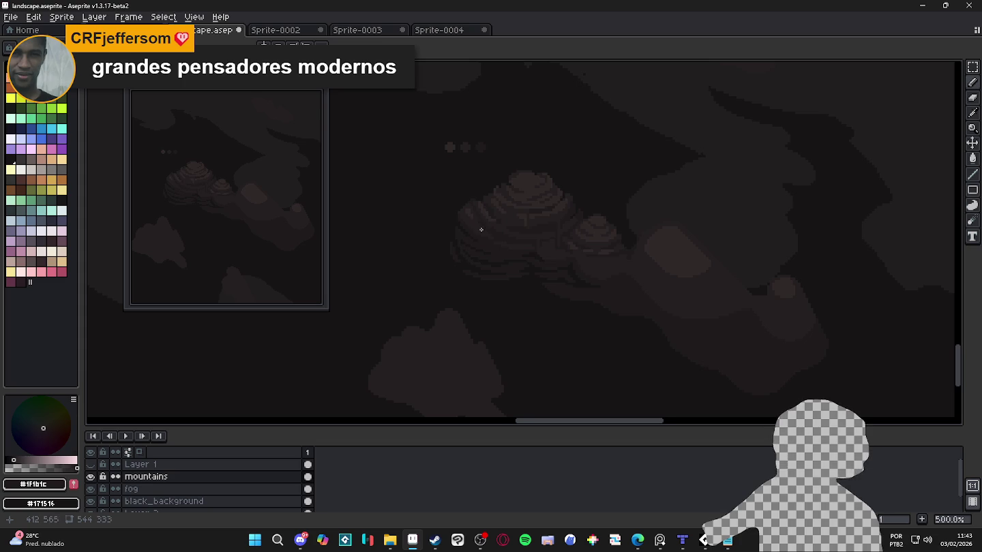
pyautogui.scroll(4, 481, 229)
pyautogui.scroll(4, 457, 218)
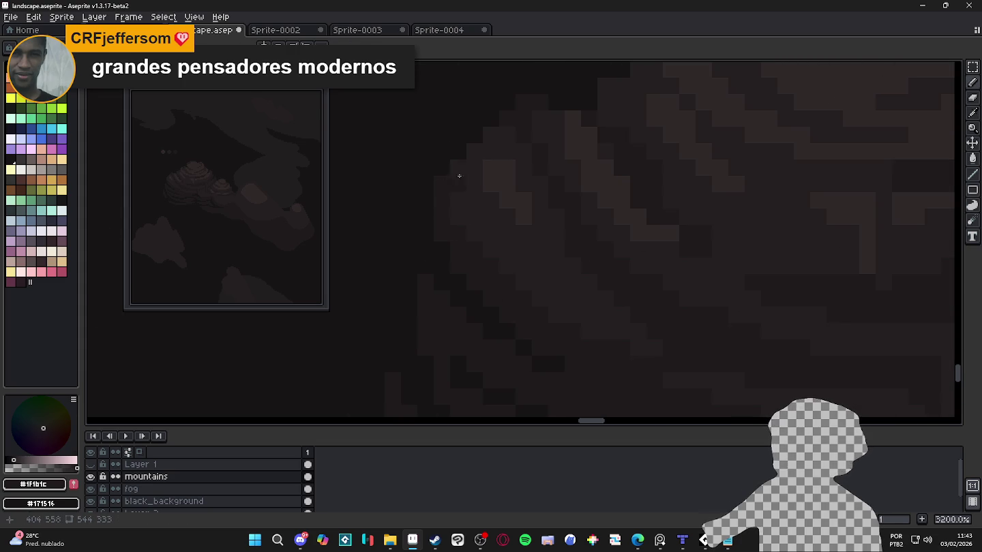
pyautogui.press('b')
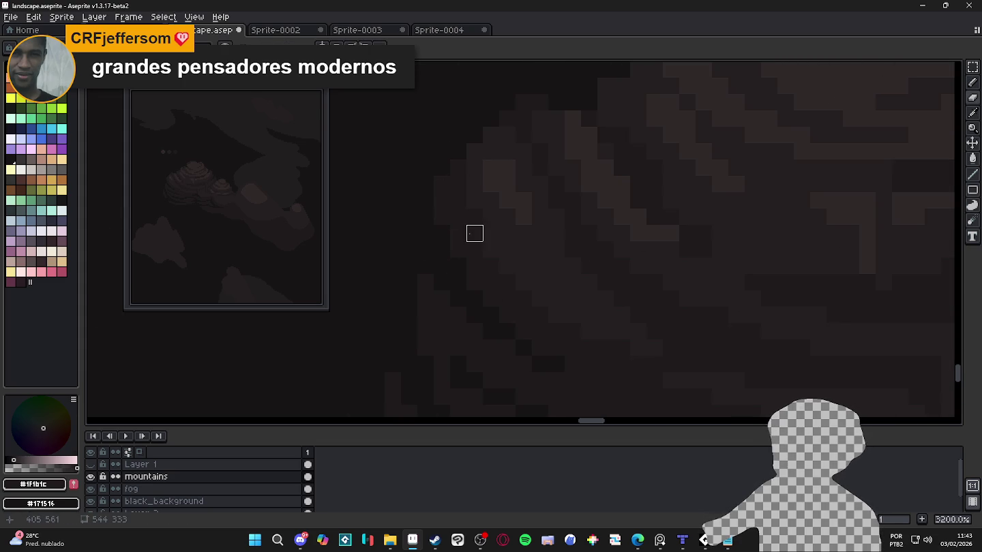
pyautogui.press('m')
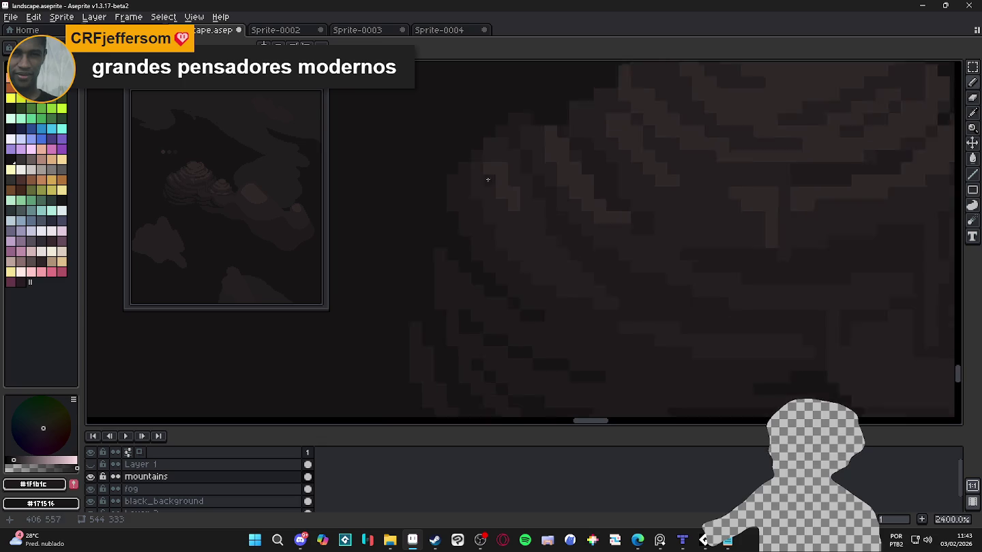
pyautogui.scroll(-6, 484, 164)
pyautogui.scroll(-1, 565, 276)
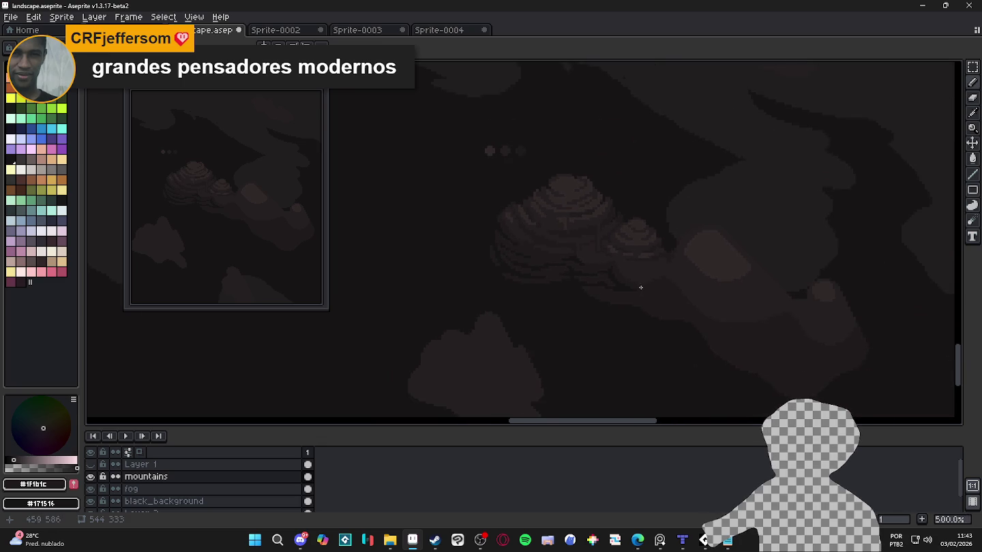
pyautogui.scroll(-1, 706, 285)
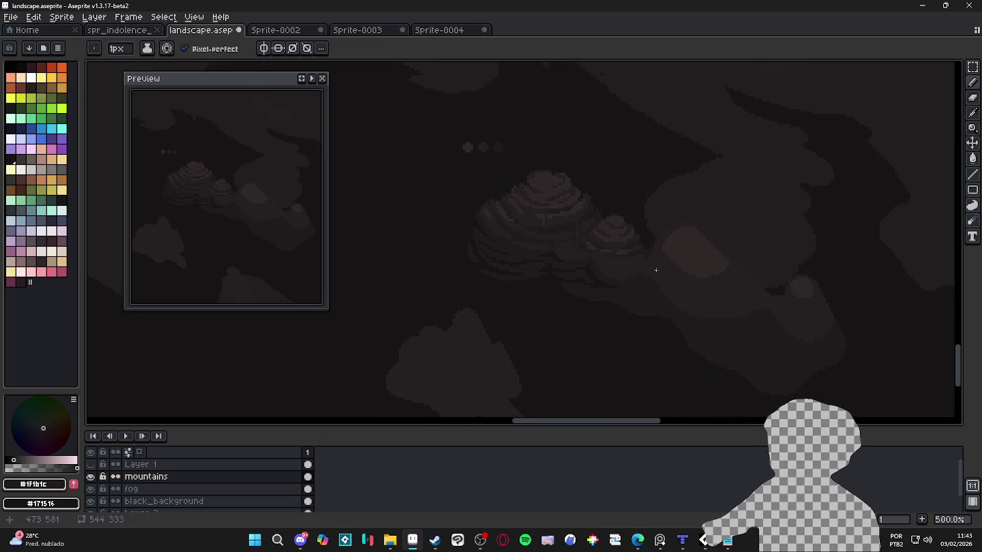
pyautogui.scroll(-1, 653, 274)
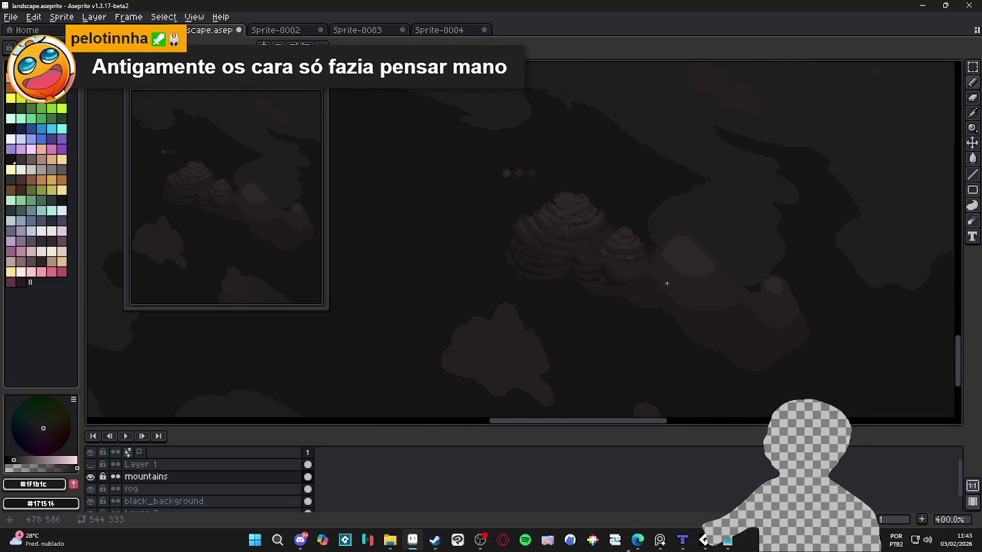
pyautogui.scroll(2, 654, 279)
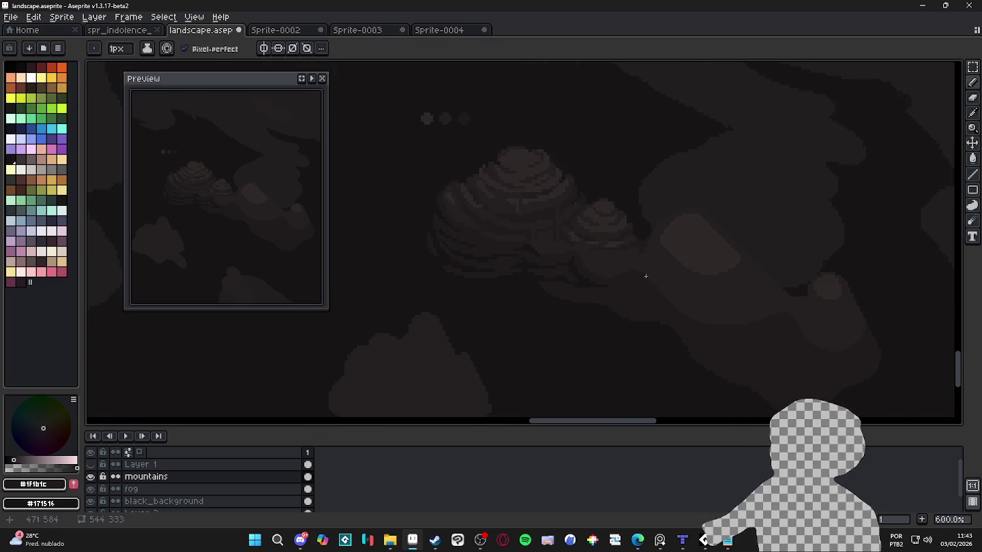
pyautogui.scroll(1, 630, 283)
pyautogui.scroll(3, 542, 261)
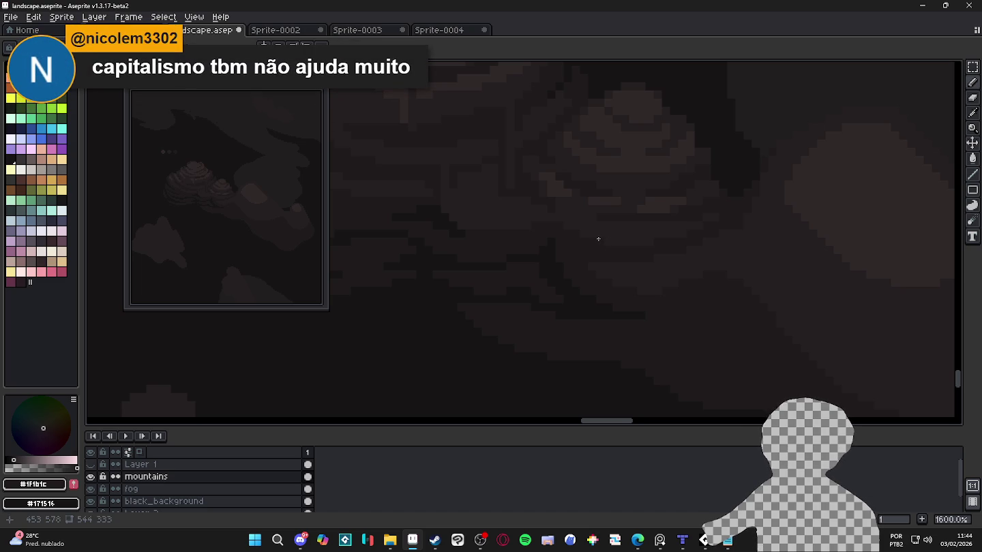
# Undo the last pencil stroke, try a short dark stroke, and undo that too.
pyautogui.scroll(-3, 593, 257)
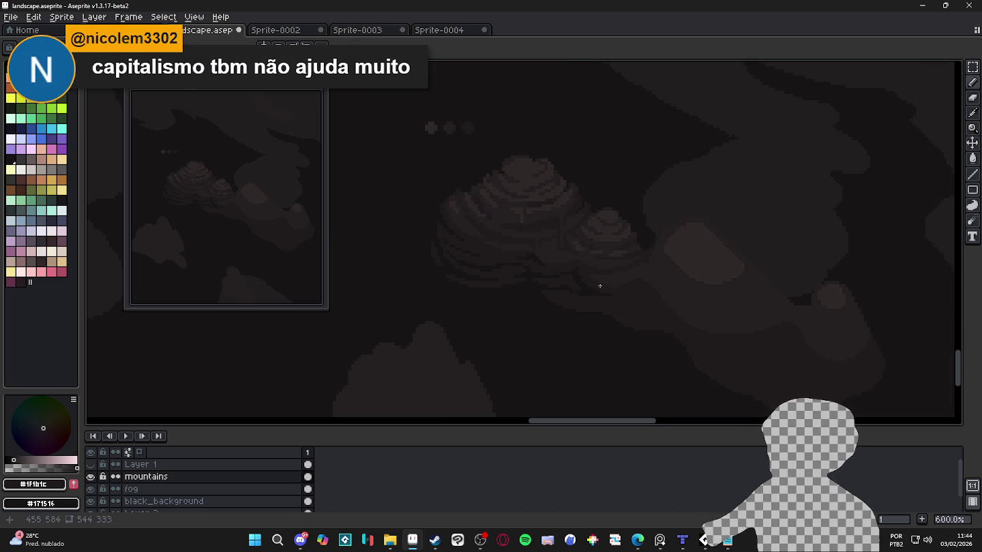
pyautogui.scroll(4, 570, 254)
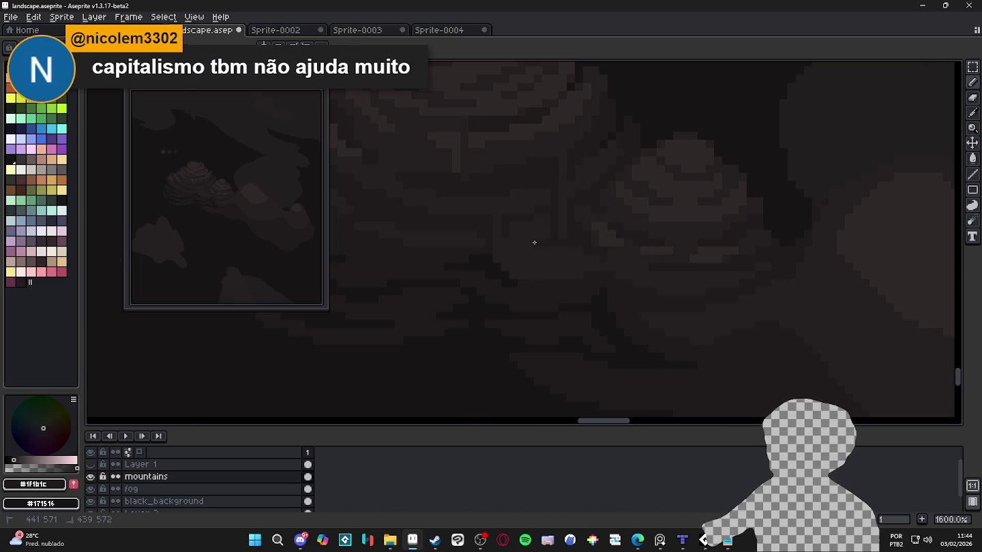
pyautogui.hotkey('ctrl', 'z')
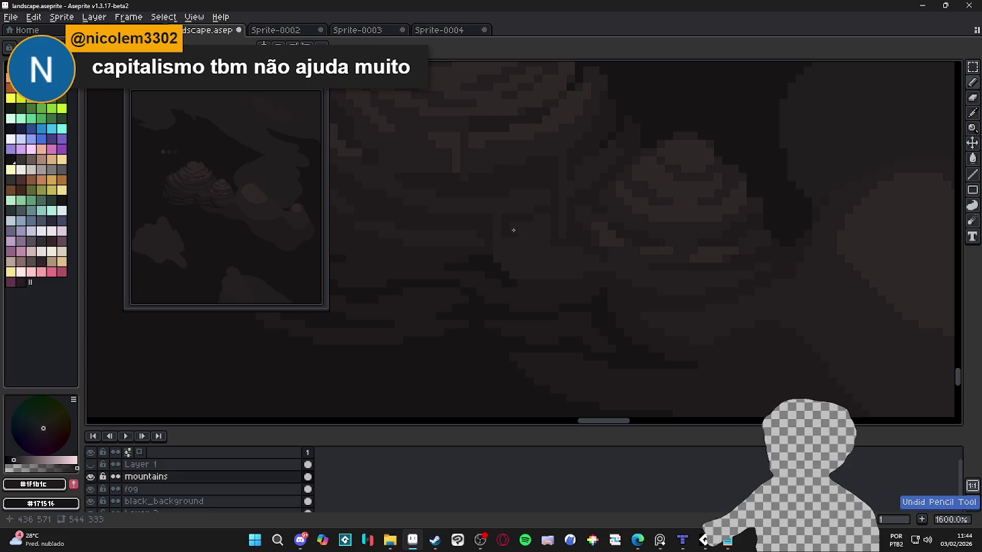
pyautogui.moveTo(513, 231); pyautogui.dragTo(546, 246)
pyautogui.hotkey('ctrl', 'z')
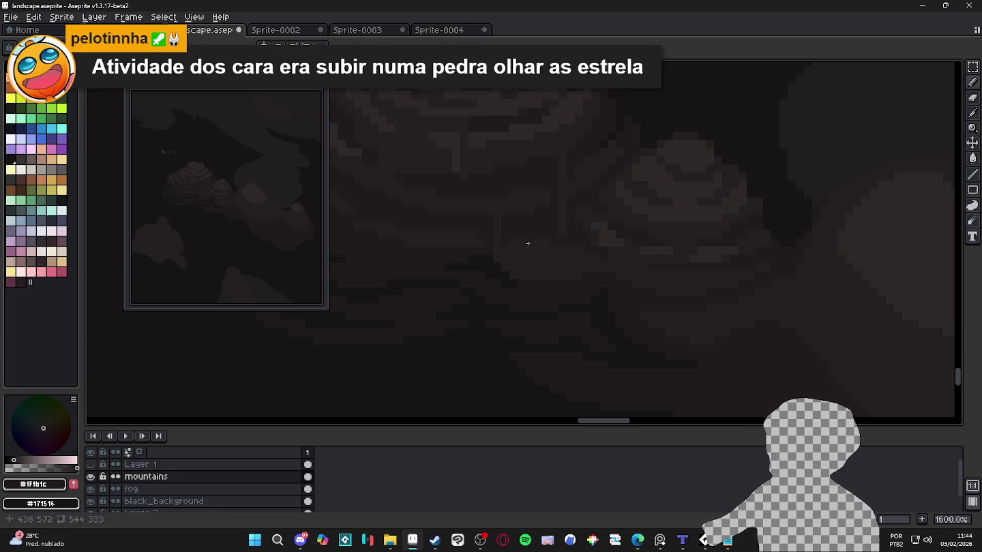
# Sample #171516 from the canvas and place two dark pixels on the mountain shading.
pyautogui.scroll(-1, 531, 246)
pyautogui.scroll(1, 538, 240)
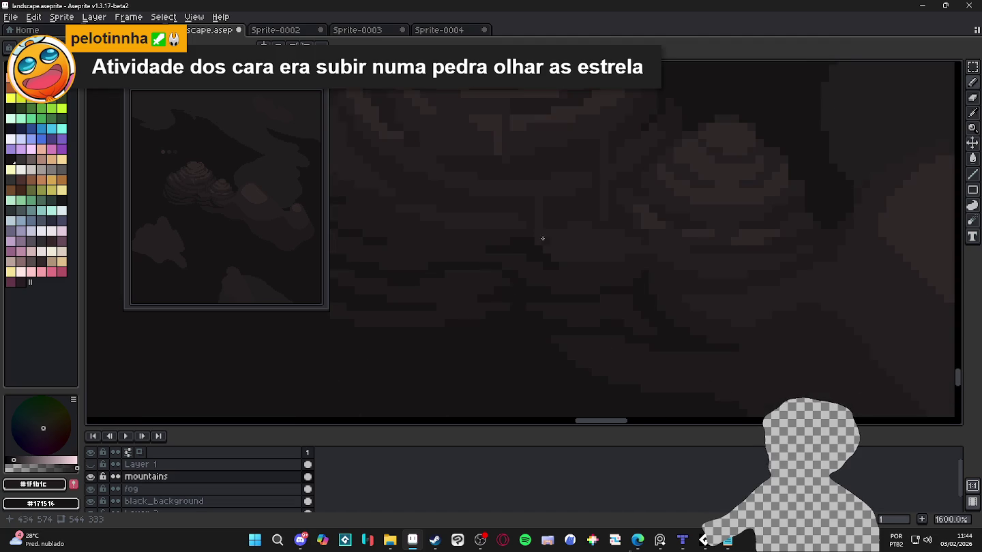
pyautogui.keyDown('alt'); pyautogui.click(530, 237); pyautogui.keyUp('alt')
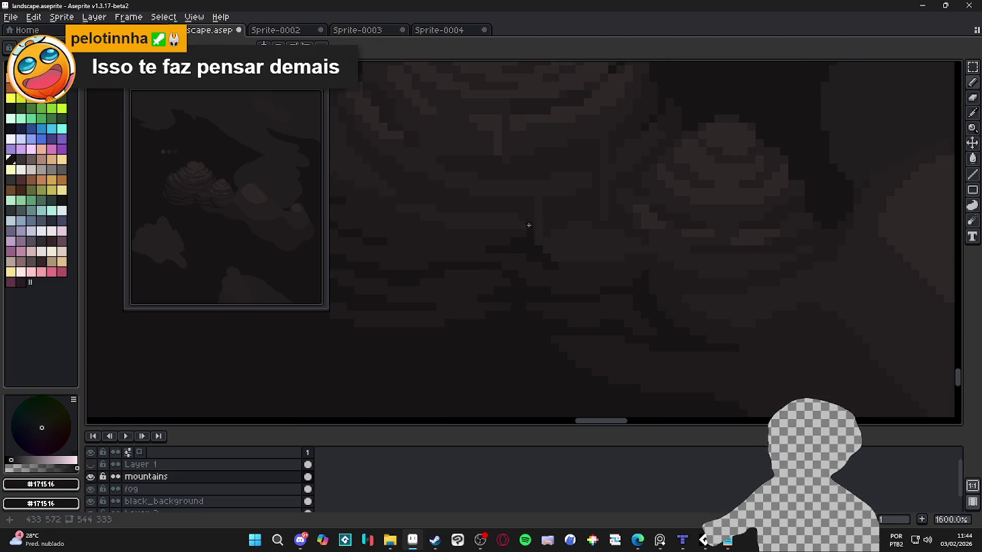
pyautogui.click(525, 208)
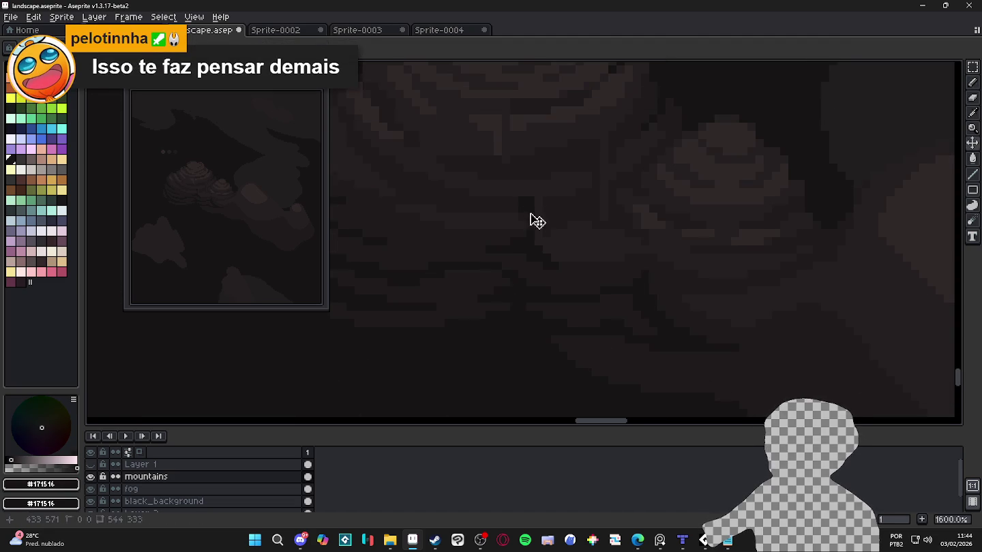
pyautogui.scroll(-3, 533, 220)
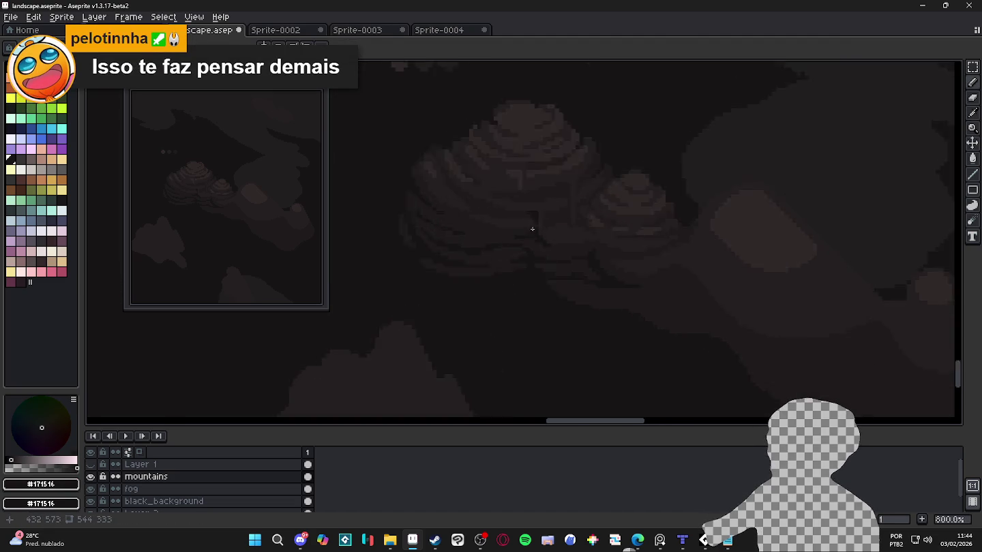
pyautogui.scroll(3, 531, 212)
pyautogui.scroll(-3, 527, 205)
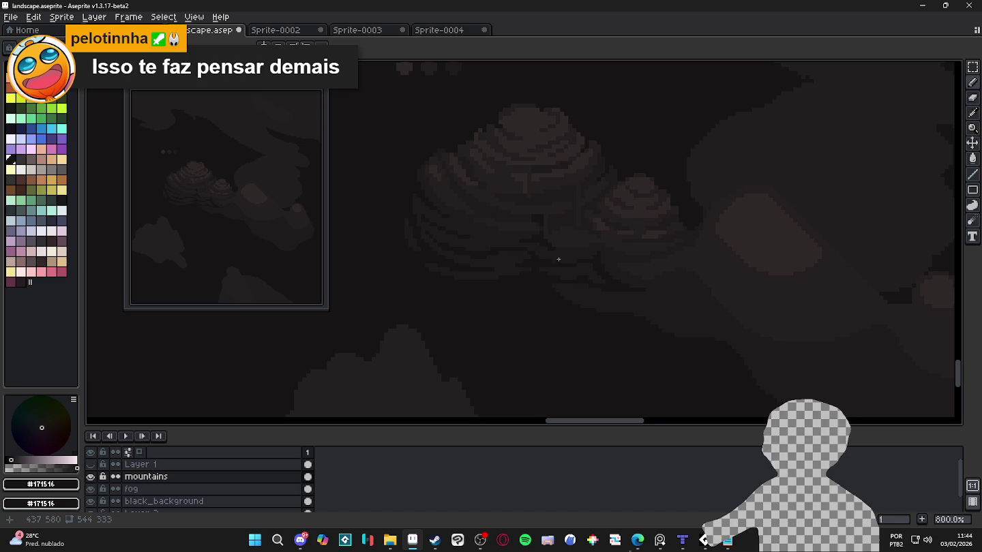
pyautogui.scroll(-1, 559, 259)
pyautogui.scroll(5, 558, 256)
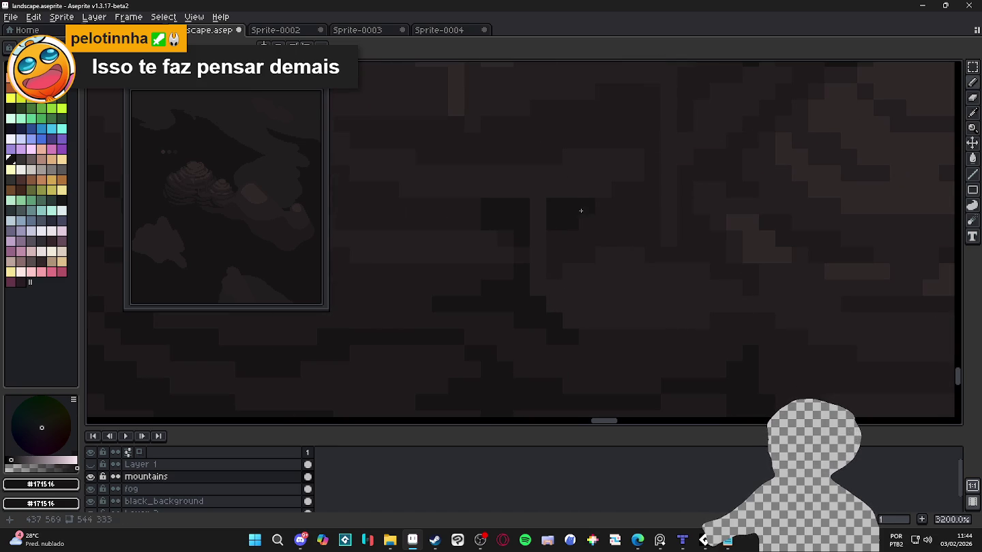
pyautogui.scroll(-5, 583, 209)
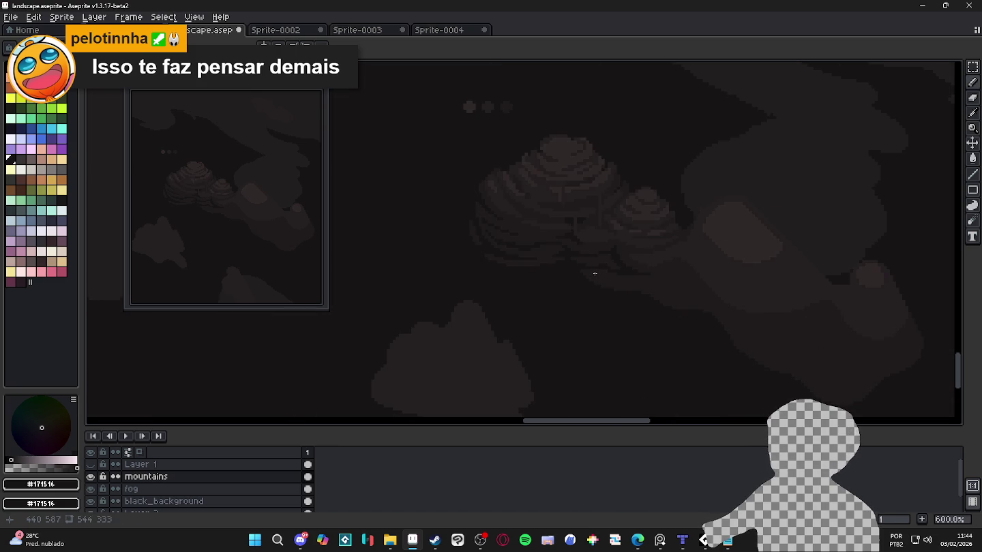
pyautogui.scroll(-1, 583, 272)
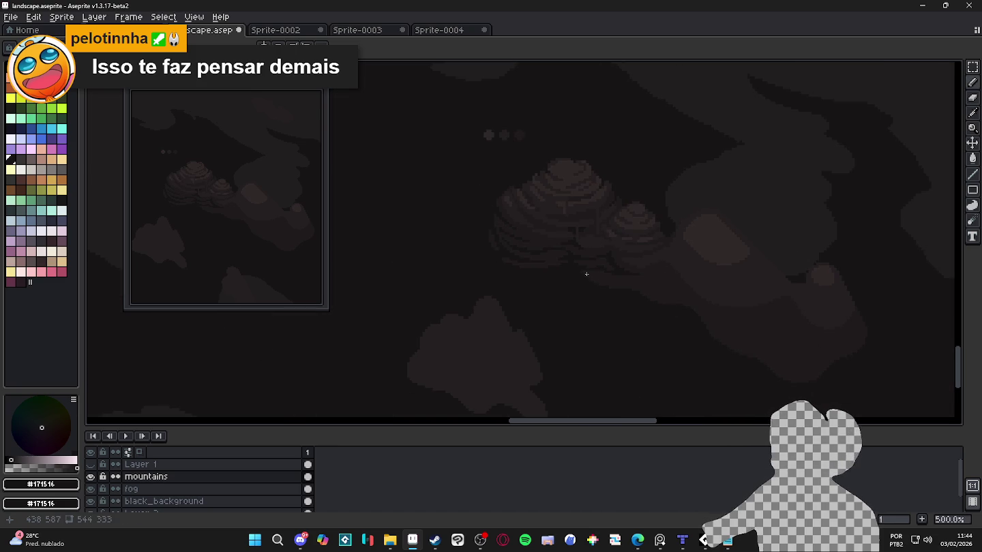
pyautogui.scroll(6, 601, 231)
pyautogui.scroll(2, 587, 182)
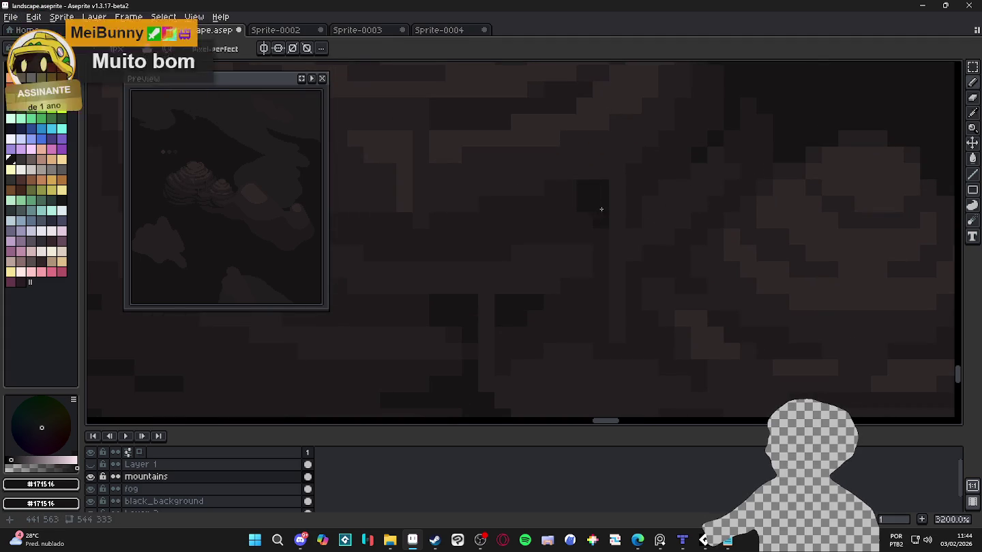
pyautogui.click(646, 202)
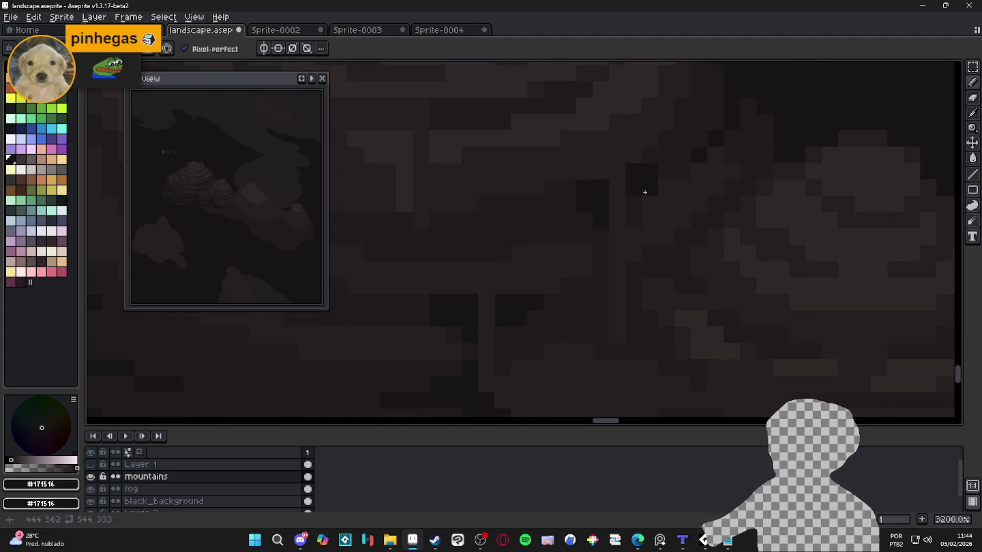
# Sample #1f1b1c, then #171516, then #1f1b1c again from the mountain shading.
pyautogui.scroll(-4, 637, 231)
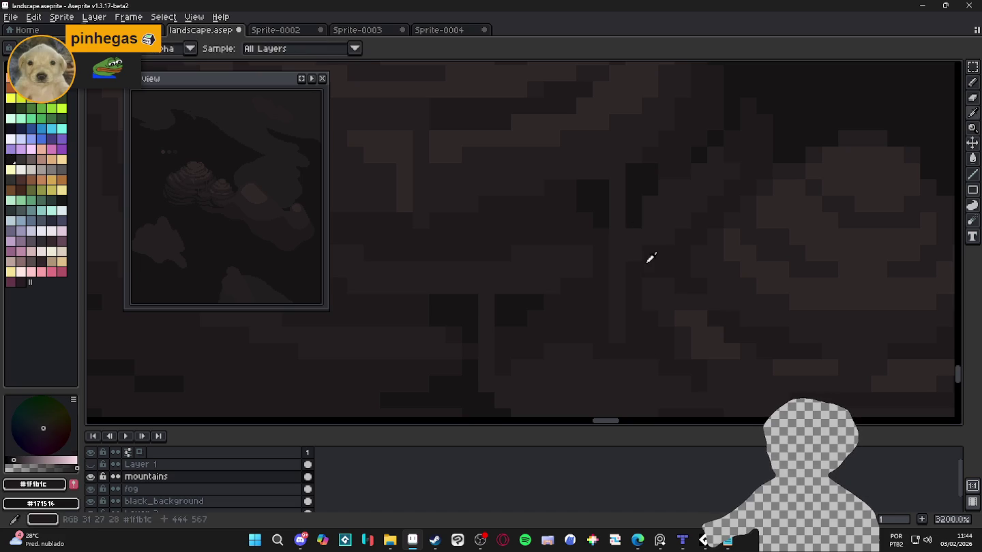
pyautogui.keyDown('alt'); pyautogui.click(644, 252); pyautogui.keyUp('alt')
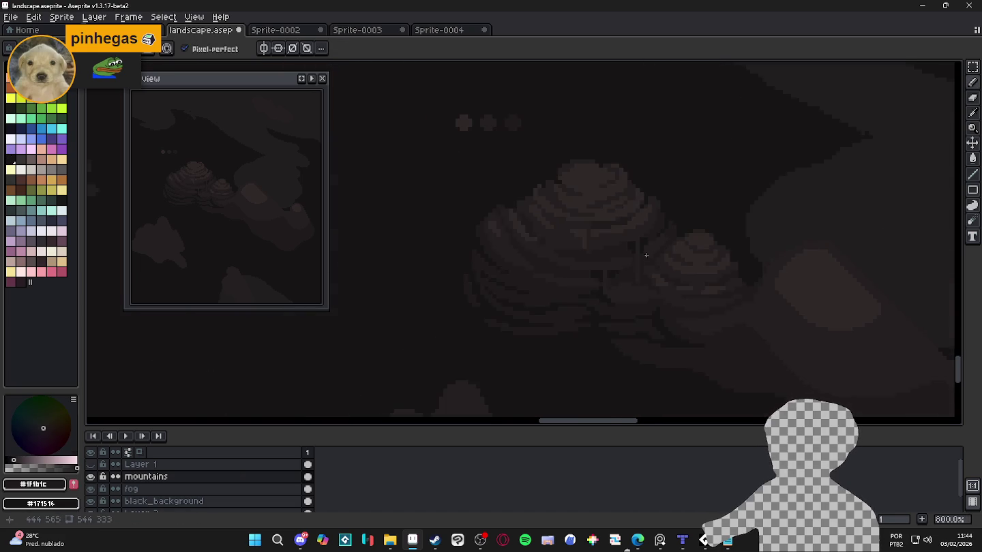
pyautogui.scroll(3, 644, 268)
pyautogui.keyDown('alt'); pyautogui.click(634, 248); pyautogui.keyUp('alt')
pyautogui.scroll(-6, 632, 269)
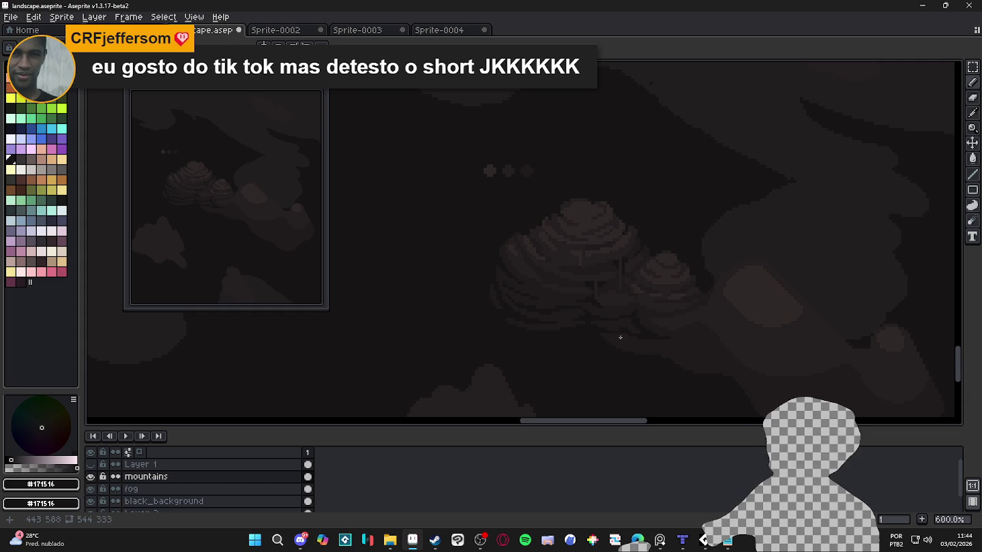
pyautogui.scroll(2, 523, 249)
pyautogui.scroll(2, 534, 254)
pyautogui.keyDown('alt'); pyautogui.click(534, 255); pyautogui.keyUp('alt')
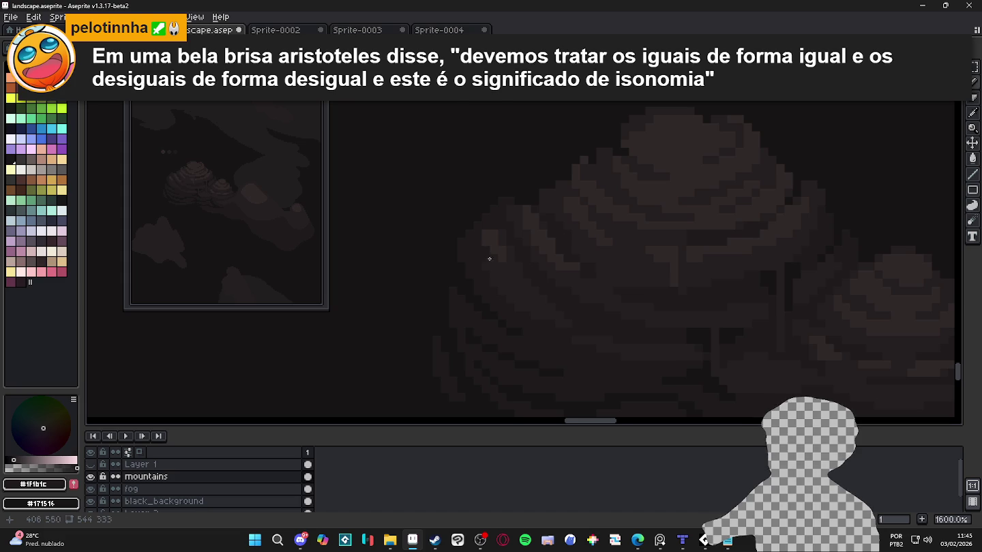
# Save landscape.aseprite and pan across the landscape.
pyautogui.scroll(-1, 484, 253)
pyautogui.scroll(-1, 511, 285)
pyautogui.scroll(-1, 536, 311)
pyautogui.scroll(-1, 554, 311)
pyautogui.hotkey('ctrl', 's')
pyautogui.moveTo(640, 357); pyautogui.dragTo(600, 349)
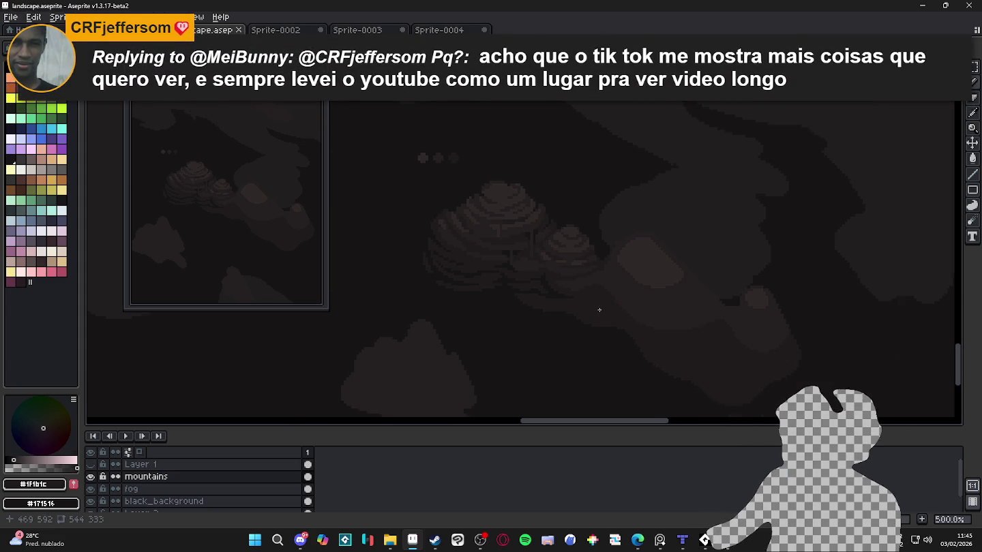
# Add dark pencil pixels along the mountain's upper-left edge.
pyautogui.scroll(-1, 546, 301)
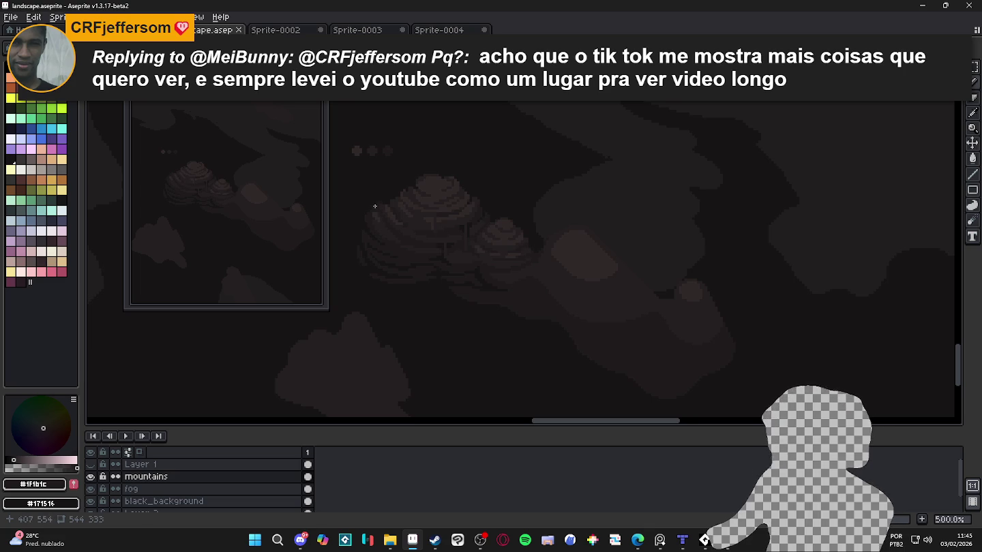
pyautogui.scroll(3, 368, 206)
pyautogui.scroll(4, 433, 236)
pyautogui.moveTo(433, 238); pyautogui.dragTo(454, 240)
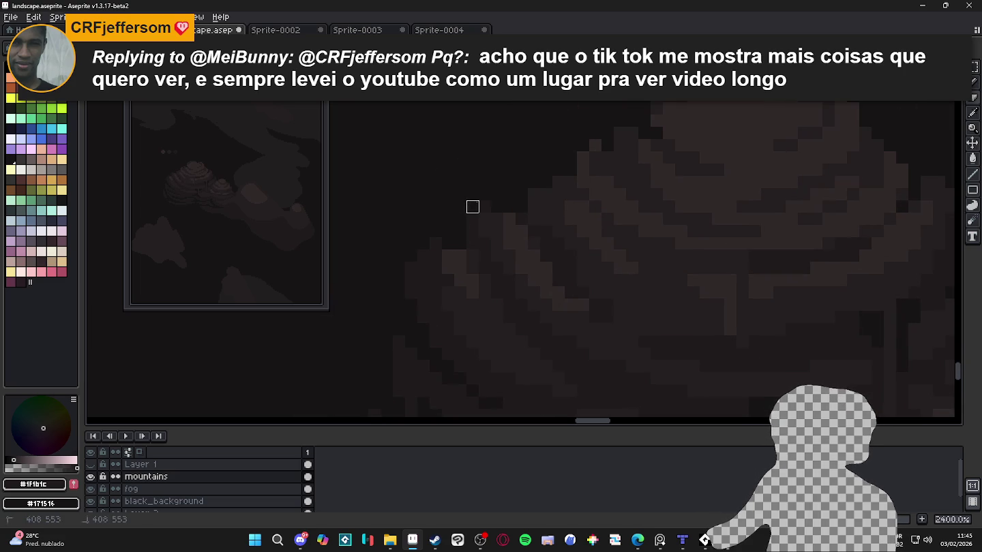
pyautogui.press('b')
pyautogui.moveTo(477, 227); pyautogui.dragTo(517, 185)
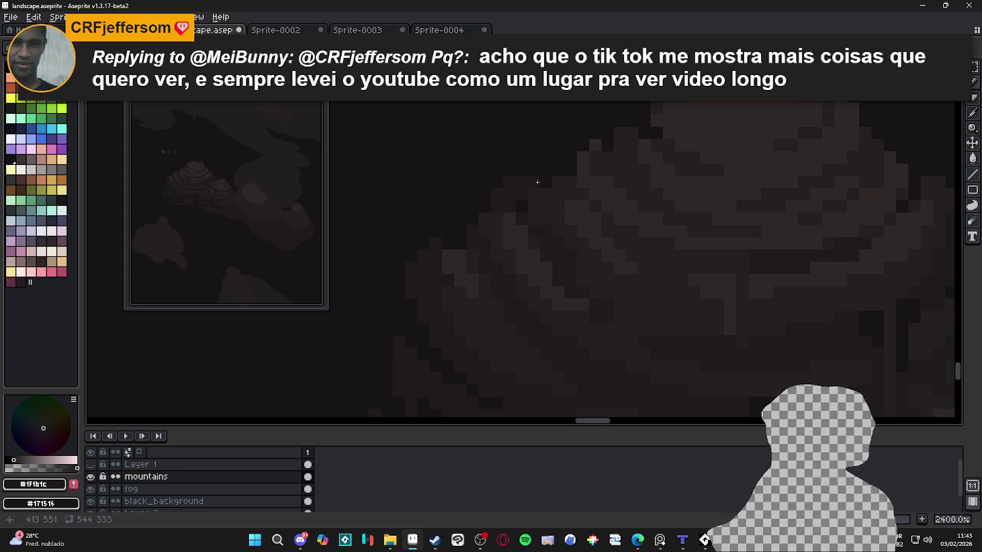
# Sample the mid mountain shade #251F20 from the canvas.
pyautogui.scroll(-1, 536, 181)
pyautogui.scroll(1, 505, 201)
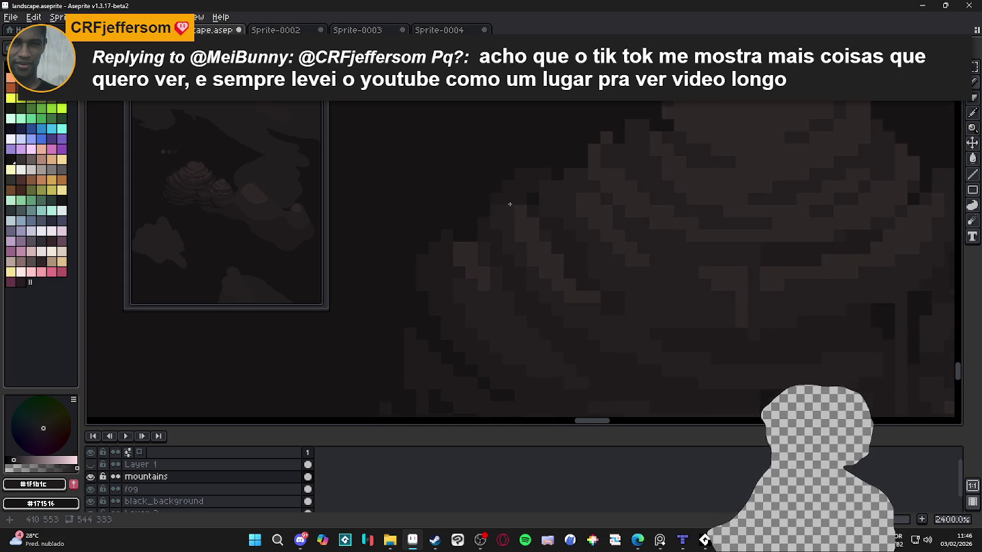
pyautogui.scroll(-5, 506, 201)
pyautogui.scroll(1, 529, 227)
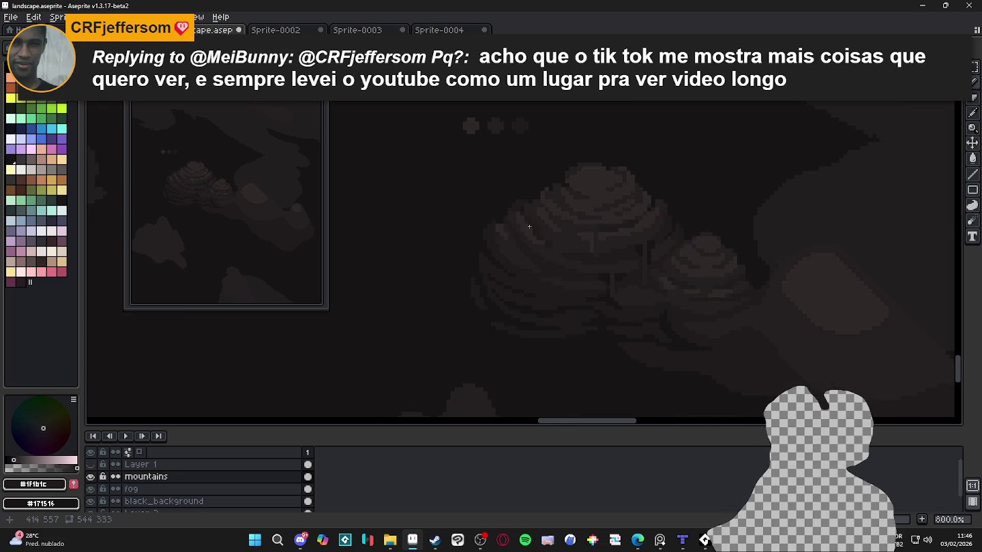
pyautogui.scroll(-2, 546, 248)
pyautogui.scroll(3, 549, 269)
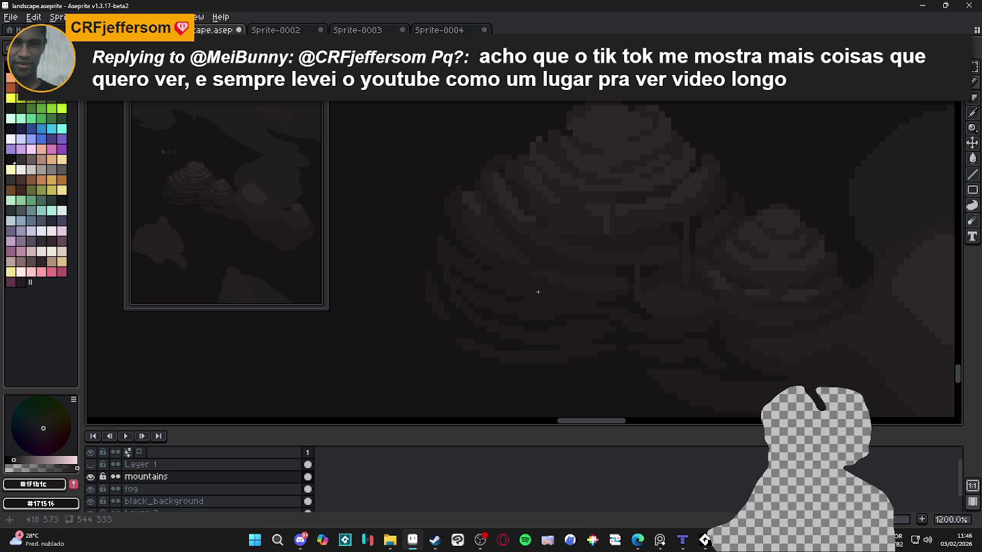
pyautogui.scroll(2, 532, 269)
pyautogui.keyDown('alt'); pyautogui.click(528, 257); pyautogui.keyUp('alt')
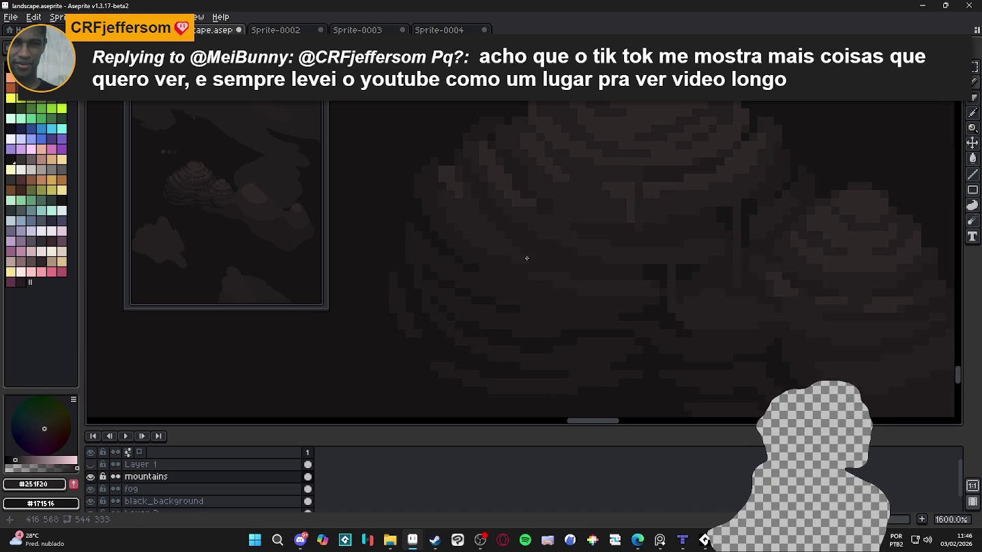
# Save landscape.aseprite and touch up a single pixel on the mountains.
pyautogui.scroll(1, 526, 259)
pyautogui.scroll(1, 531, 256)
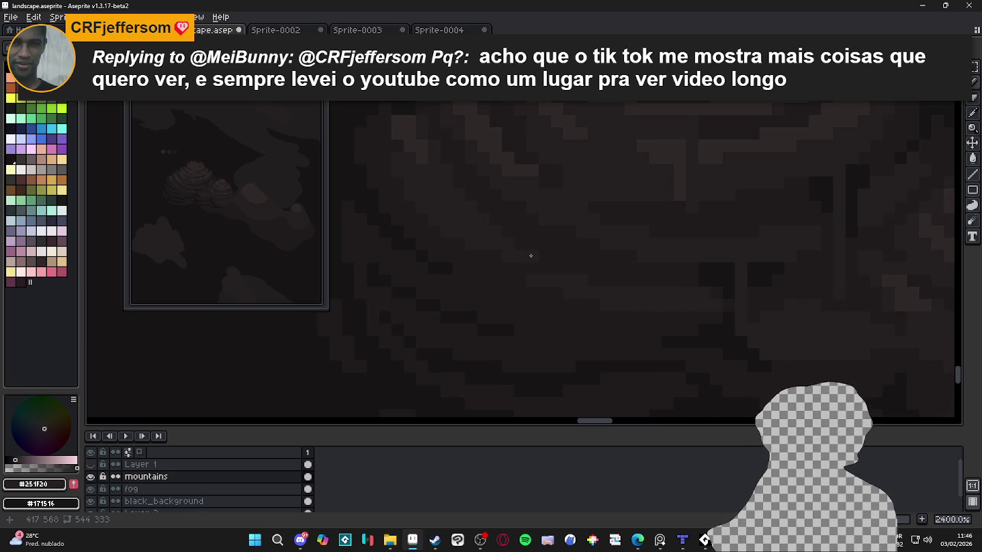
pyautogui.scroll(-2, 530, 255)
pyautogui.scroll(-2, 531, 255)
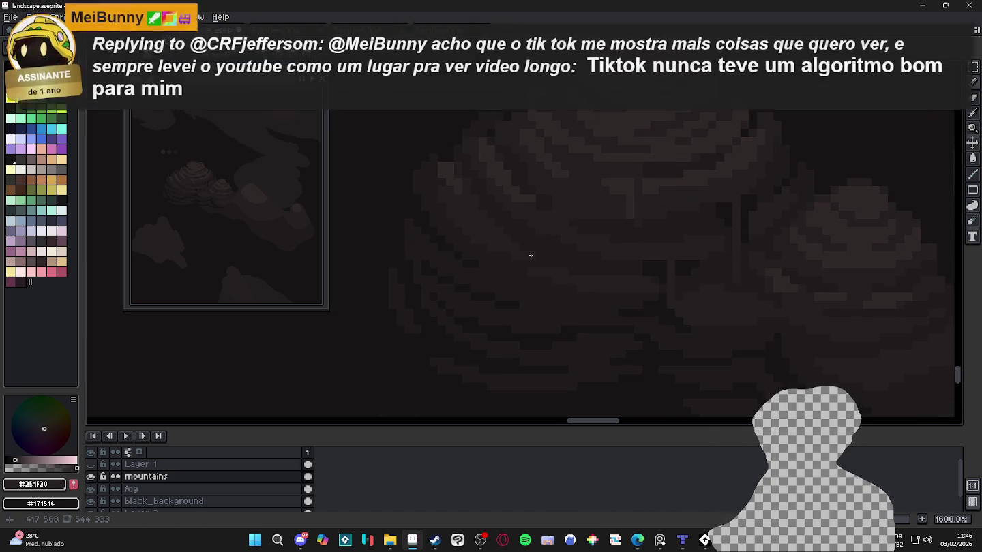
pyautogui.scroll(4, 529, 250)
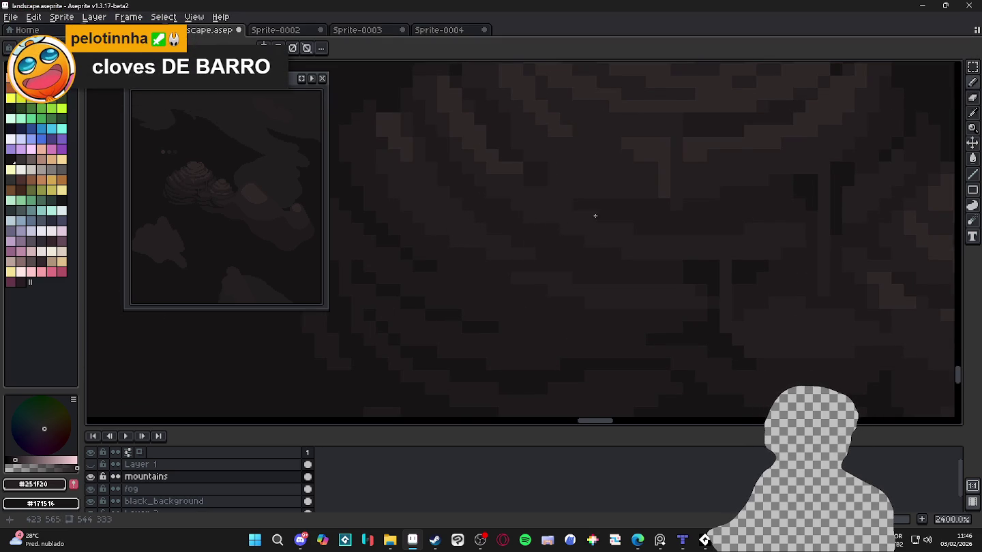
pyautogui.scroll(-2, 594, 215)
pyautogui.hotkey('ctrl', 's')
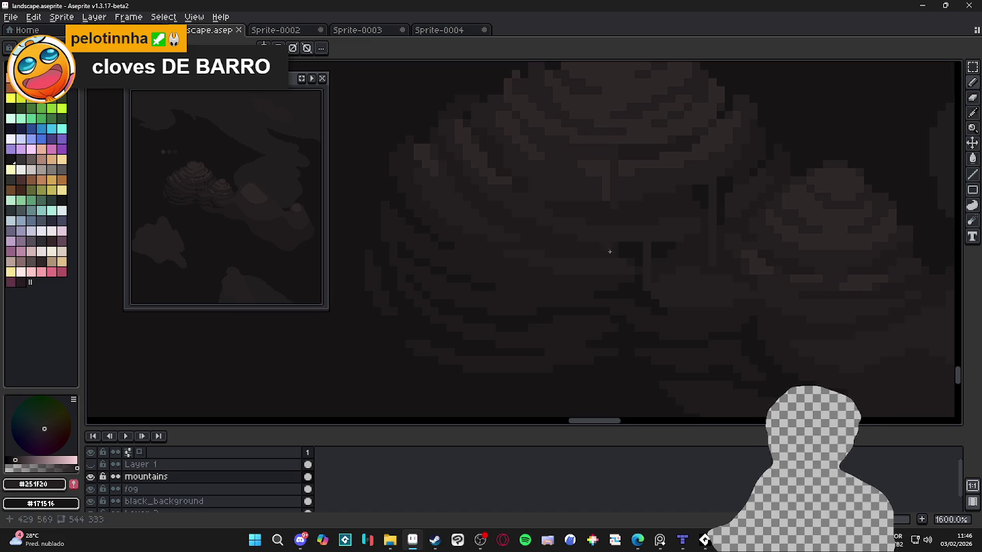
pyautogui.scroll(-1, 616, 258)
pyautogui.scroll(3, 644, 257)
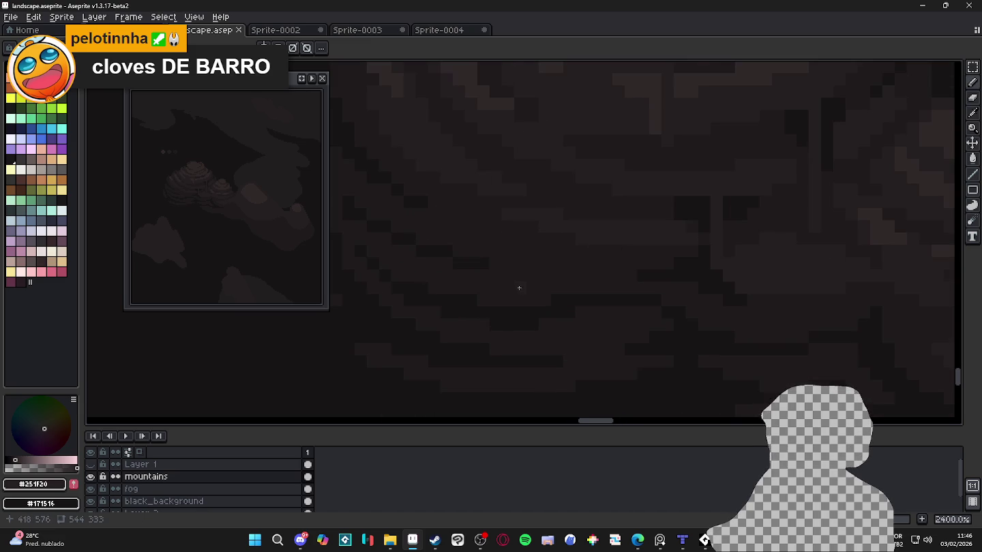
pyautogui.click(504, 286)
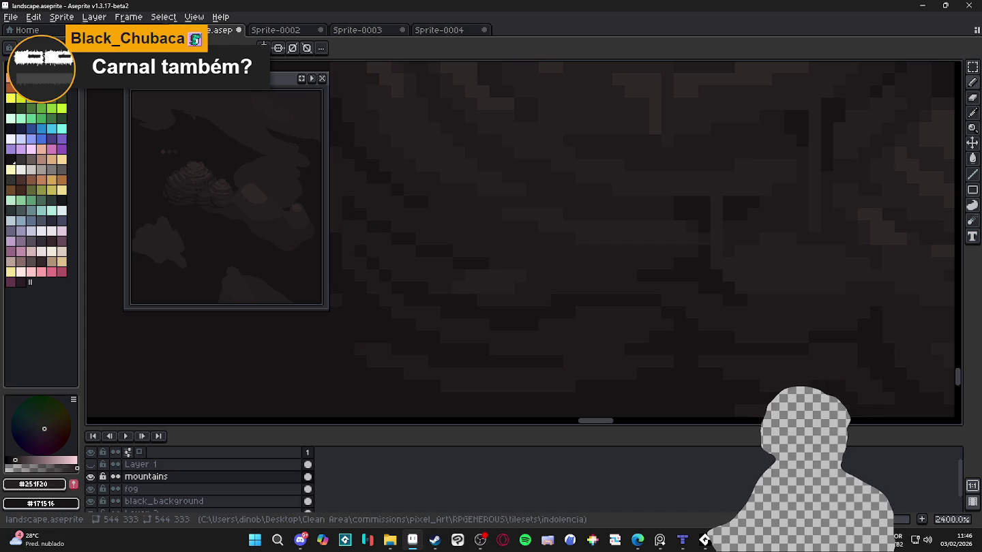
pyautogui.hotkey('alt', 'Tab')
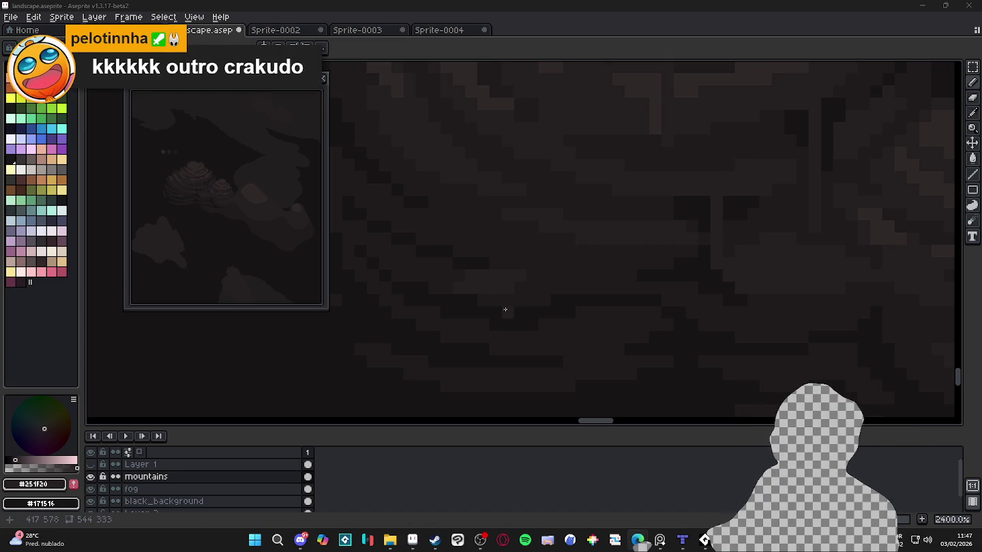
pyautogui.scroll(-5, 510, 188)
pyautogui.scroll(-1, 510, 189)
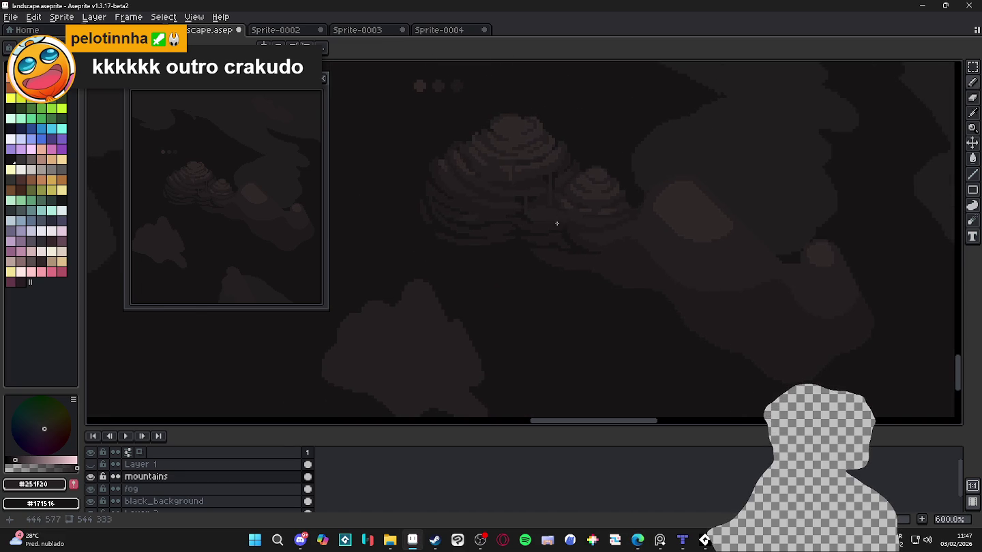
pyautogui.hscroll(3, 550, 218)
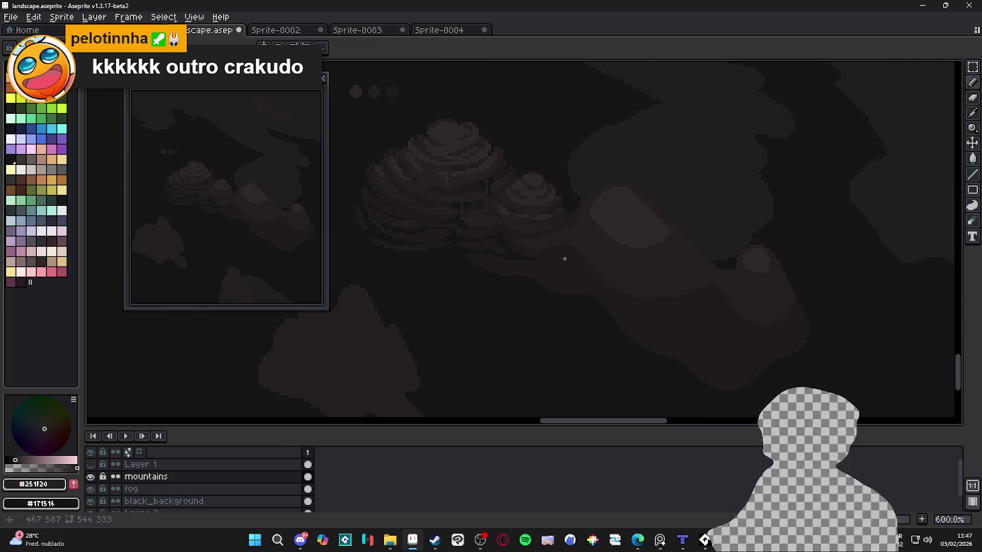
pyautogui.scroll(3, 568, 260)
# Sample #171516 and draw a short dark diagonal line in the mountain shading.
pyautogui.keyDown('alt'); pyautogui.click(521, 332); pyautogui.keyUp('alt')
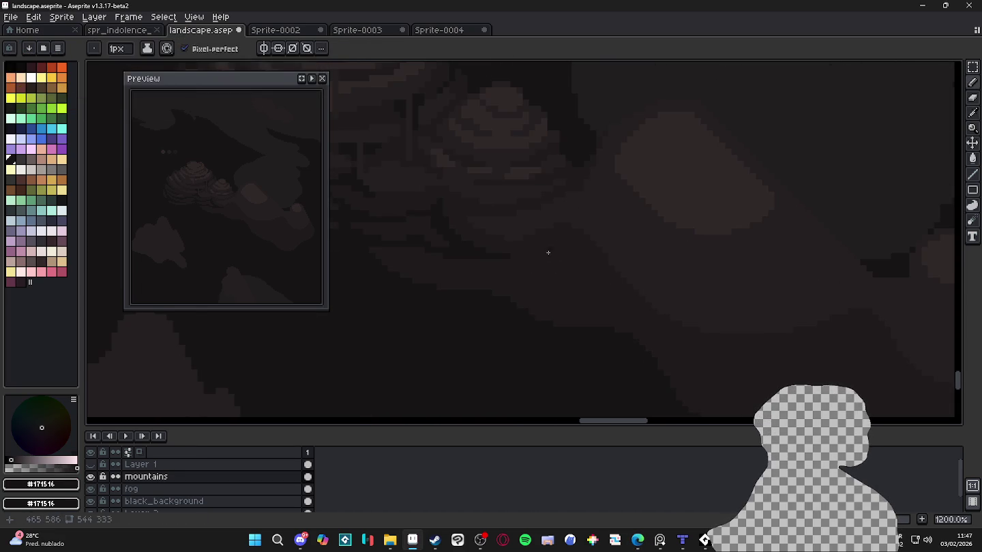
pyautogui.moveTo(550, 257); pyautogui.dragTo(571, 280)
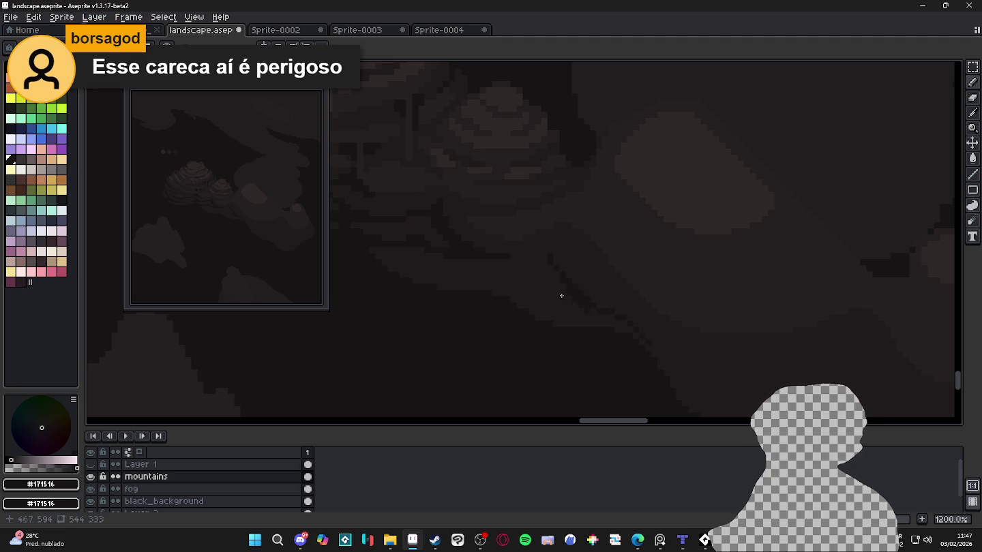
pyautogui.scroll(1, 571, 301)
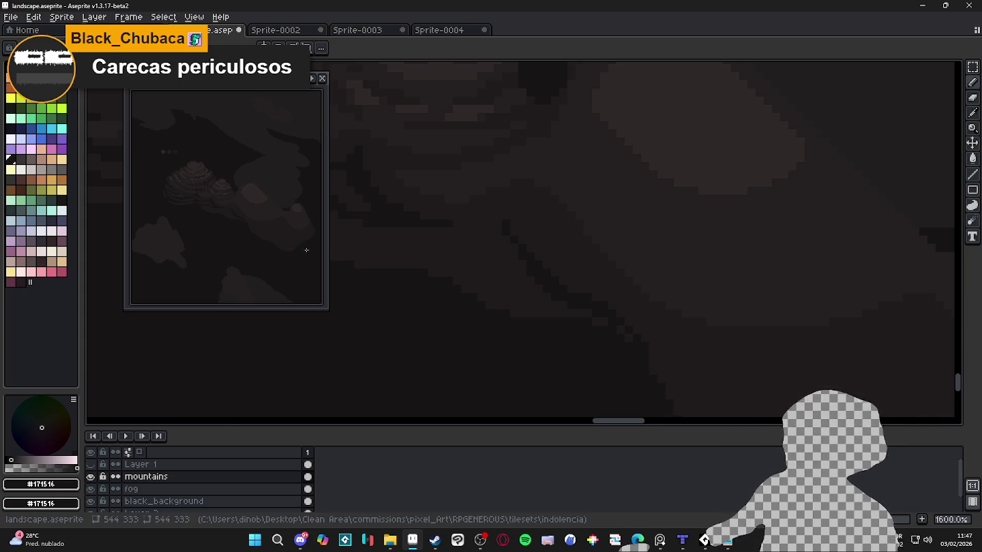
# Switch to the marquee tool and set the drawing colour to #1f1b1c.
pyautogui.scroll(-1, 587, 300)
pyautogui.scroll(-1, 559, 283)
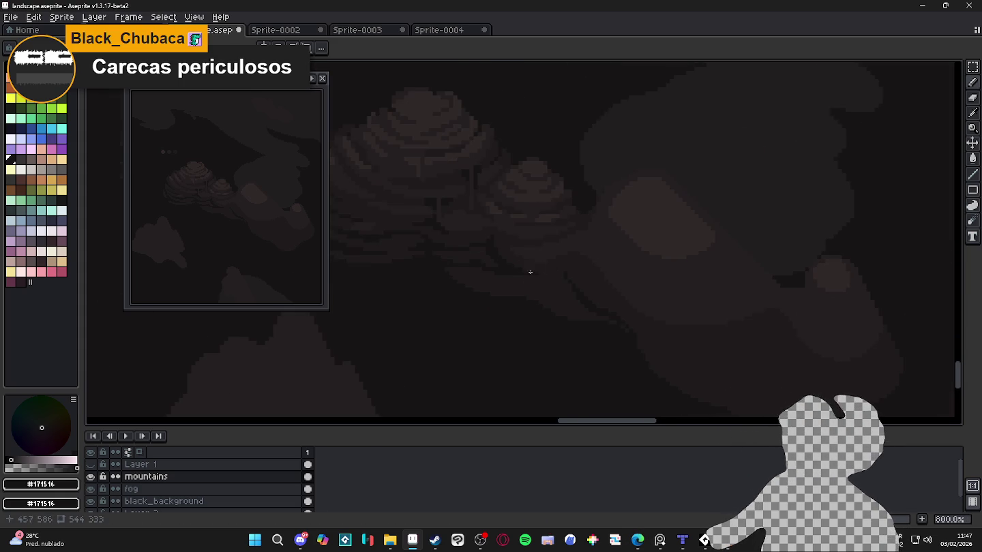
pyautogui.scroll(2, 536, 273)
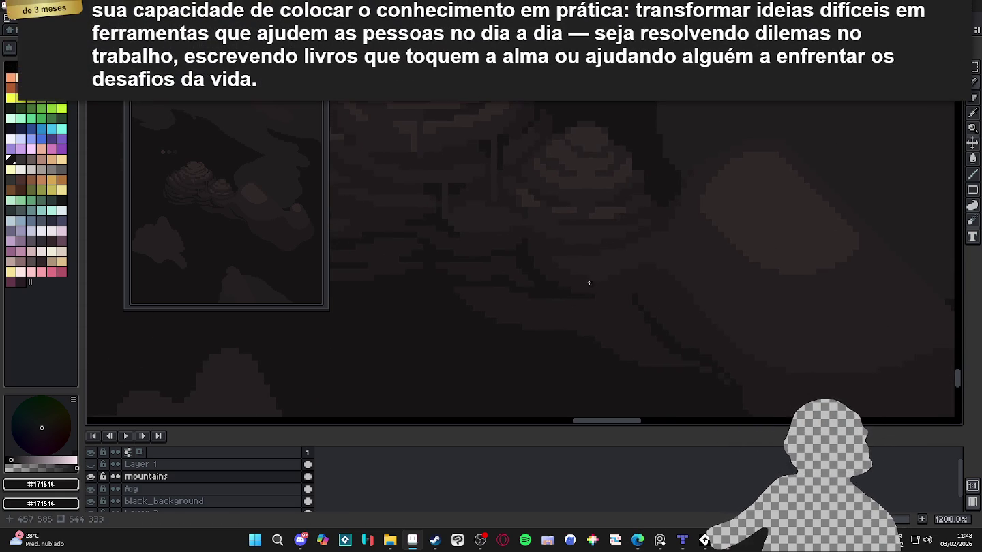
pyautogui.scroll(-2, 584, 274)
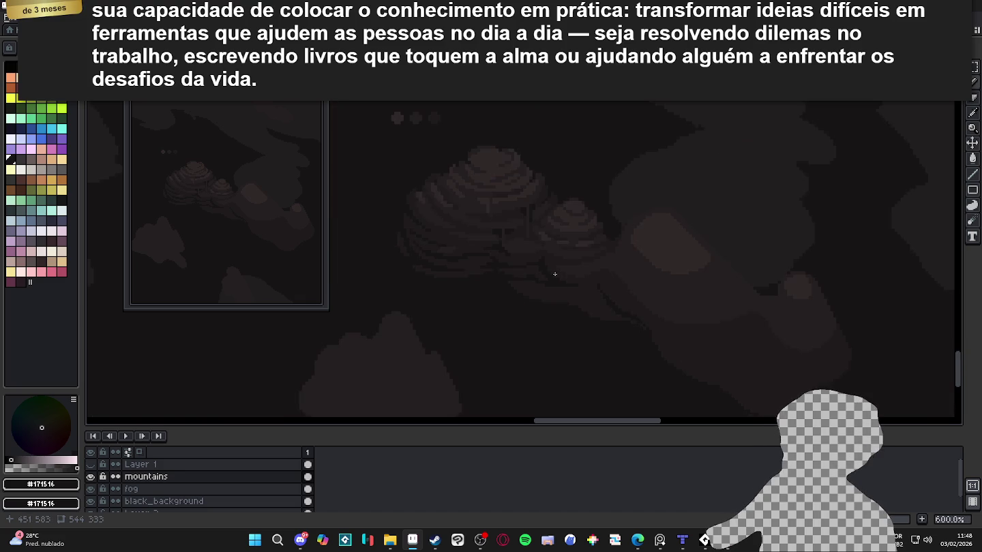
pyautogui.scroll(1, 552, 274)
pyautogui.scroll(1, 564, 279)
pyautogui.scroll(1, 586, 286)
pyautogui.press('m')
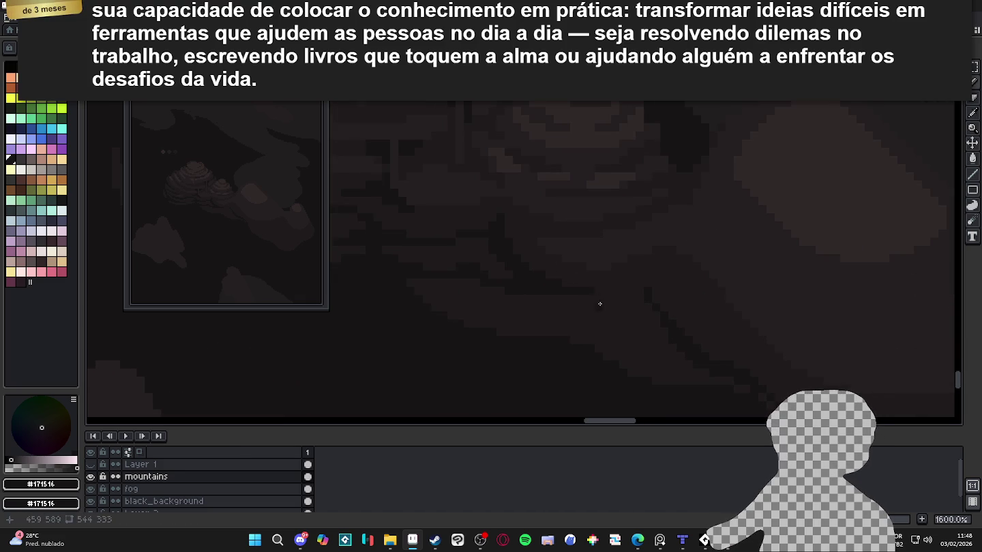
pyautogui.keyDown('alt'); pyautogui.click(629, 350); pyautogui.keyUp('alt')
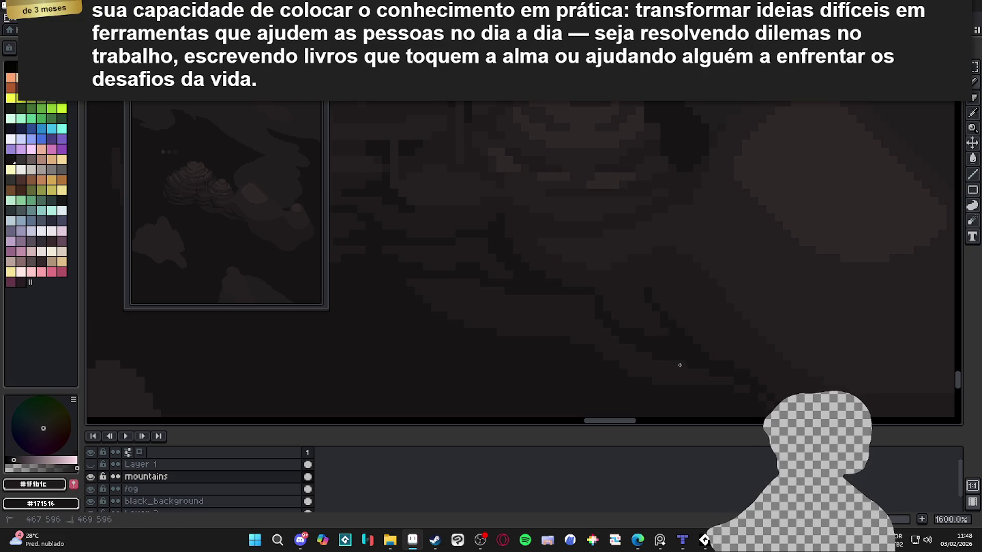
# Return the drawing colour to near-black #171516 and zoom around the mountains.
pyautogui.keyDown('alt'); pyautogui.click(566, 319); pyautogui.keyUp('alt')
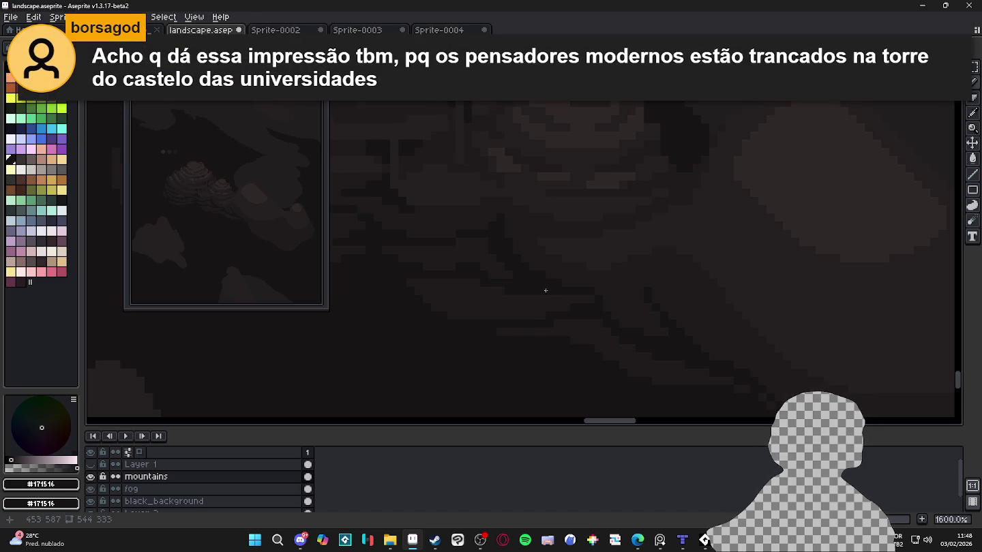
pyautogui.scroll(2, 456, 307)
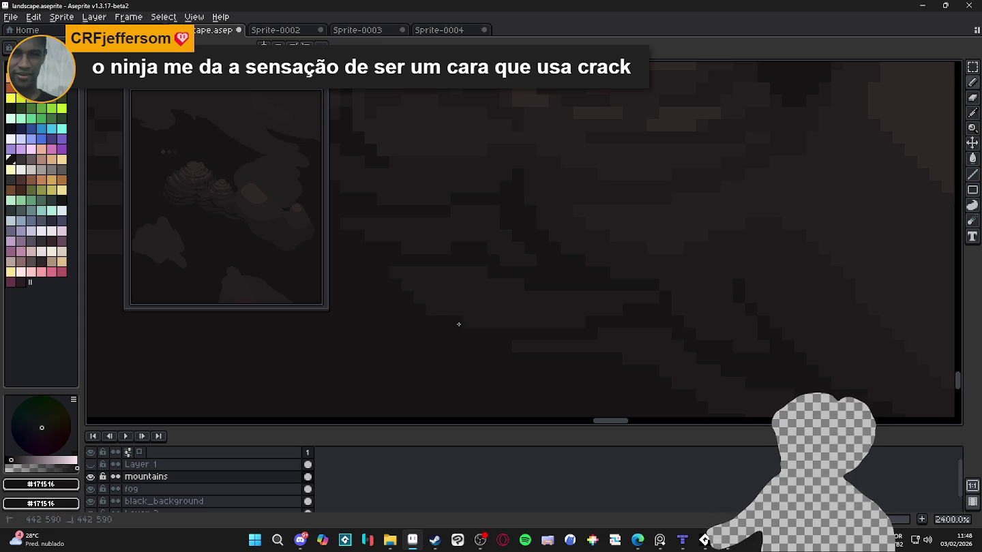
pyautogui.scroll(-5, 583, 330)
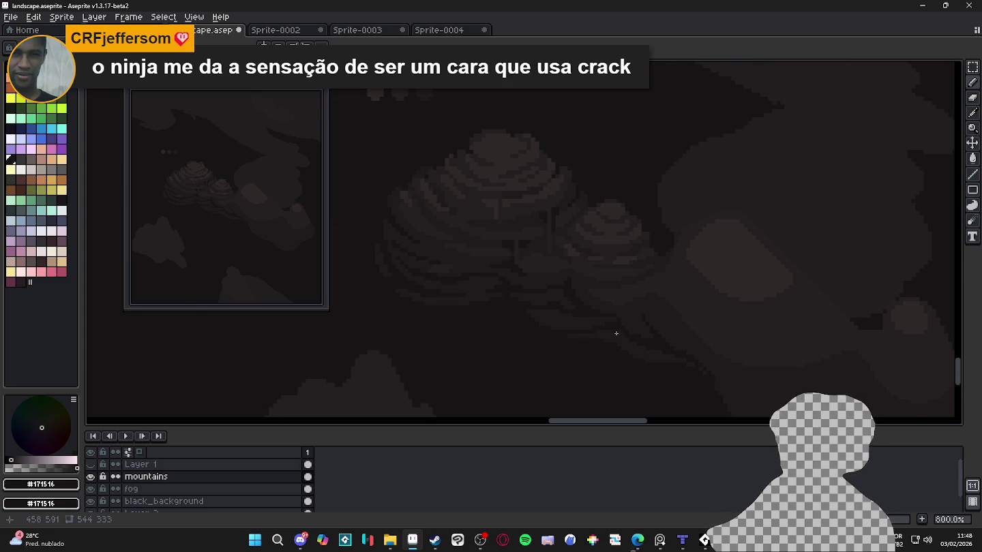
pyautogui.scroll(2, 617, 334)
pyautogui.scroll(1, 637, 311)
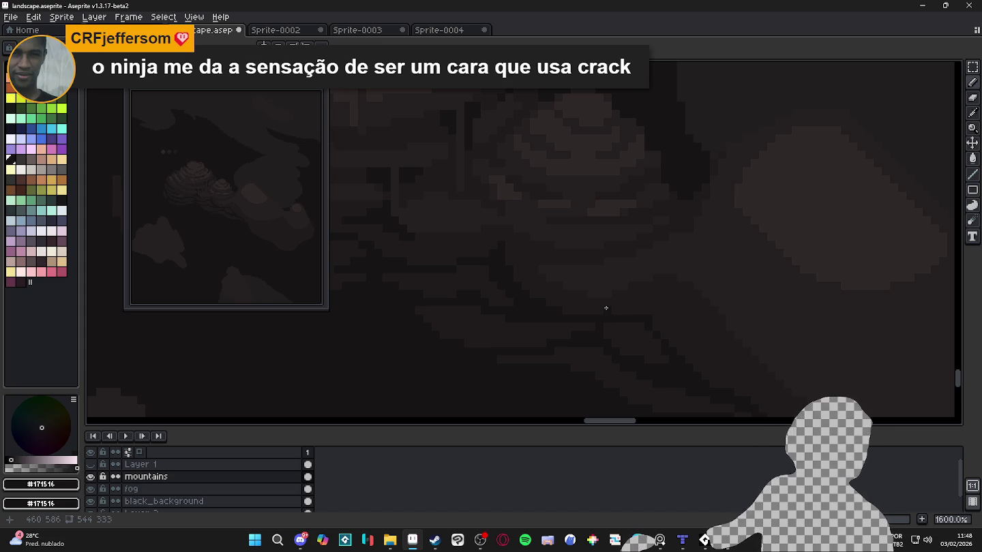
pyautogui.scroll(-5, 605, 309)
pyautogui.hscroll(1, 622, 348)
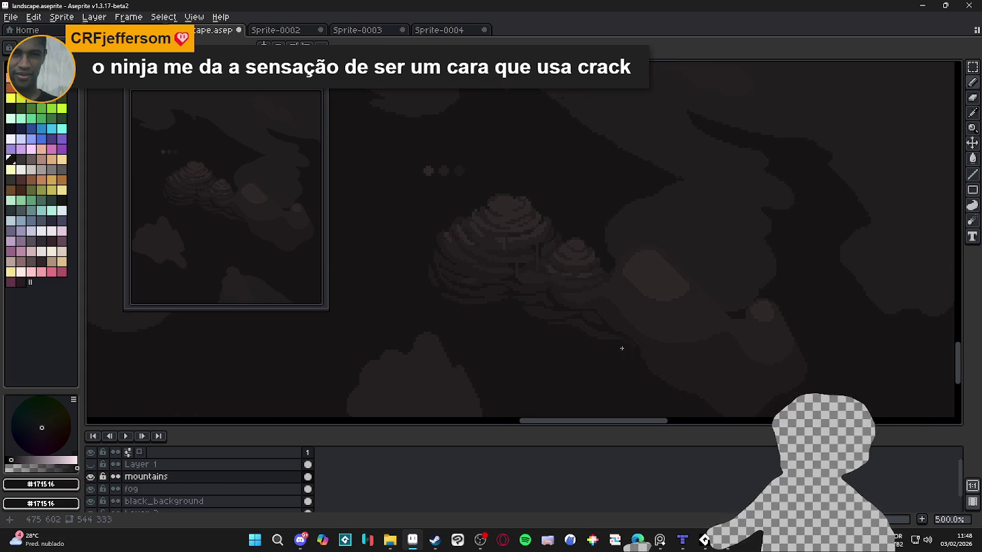
pyautogui.scroll(2, 603, 321)
pyautogui.scroll(2, 599, 314)
pyautogui.scroll(3, 587, 299)
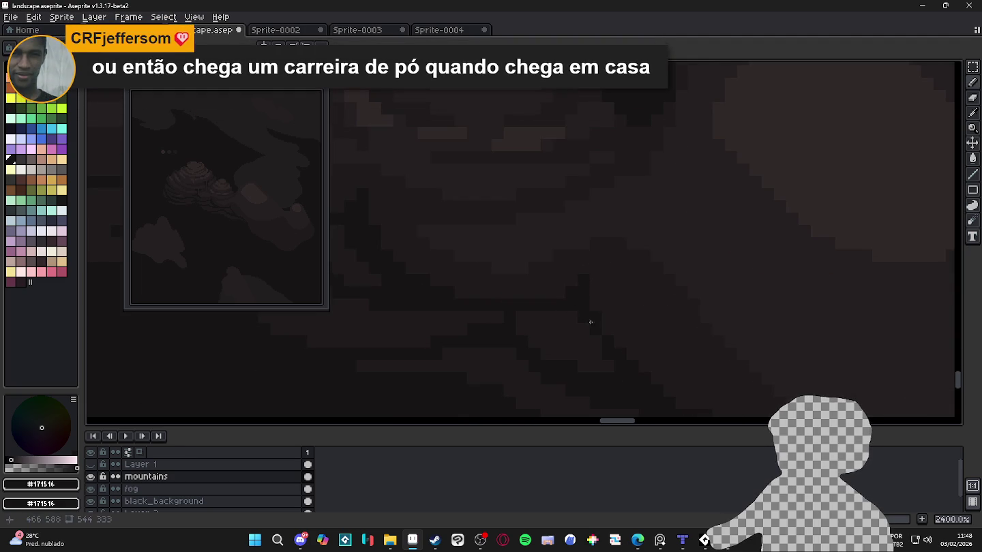
# Pan over the mountain shading to check it, then save landscape.aseprite.
pyautogui.scroll(-4, 597, 329)
pyautogui.scroll(1, 613, 344)
pyautogui.scroll(1, 641, 354)
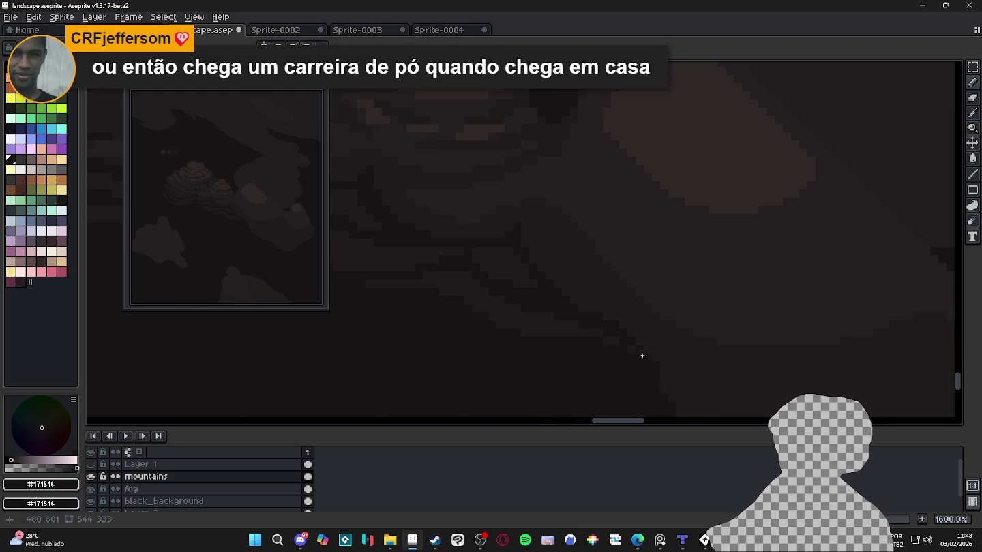
pyautogui.scroll(-2, 641, 357)
pyautogui.scroll(-1, 642, 351)
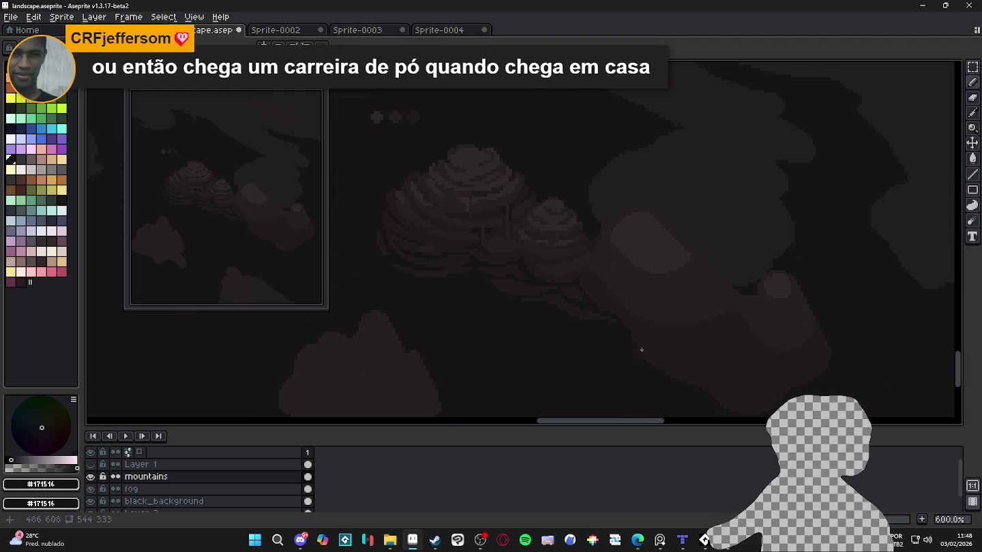
pyautogui.moveTo(662, 348); pyautogui.dragTo(636, 339)
pyautogui.moveTo(622, 303)
pyautogui.mouseDown()
pyautogui.moveTo(652, 326)
pyautogui.moveTo(673, 287)
pyautogui.moveTo(663, 273)
pyautogui.mouseUp()
pyautogui.scroll(-2, 665, 307)
pyautogui.scroll(1, 675, 290)
pyautogui.hotkey('ctrl', 's')
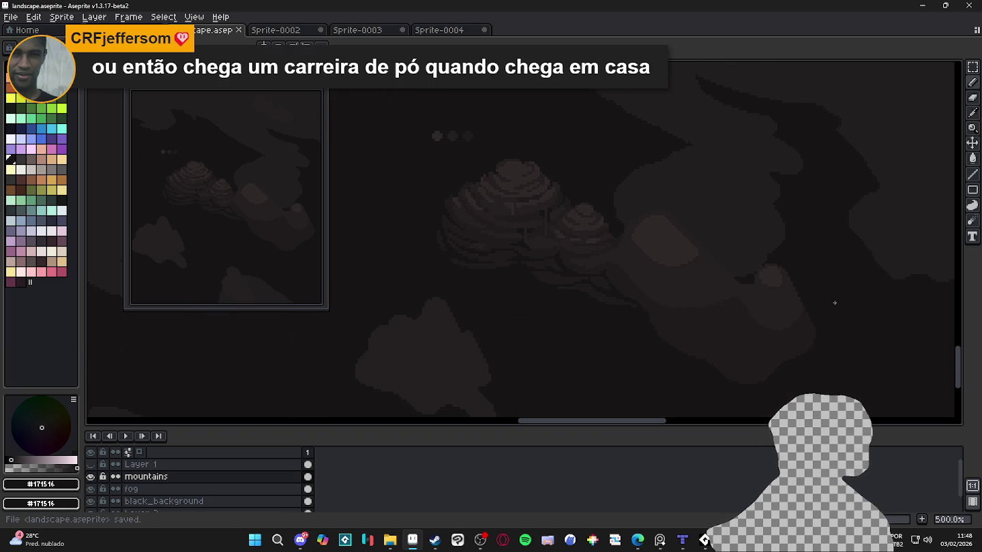
# Frame the mountain landscape canvas and snip that area of the Aseprite window to the clipboard.
pyautogui.moveTo(823, 280); pyautogui.dragTo(818, 265)
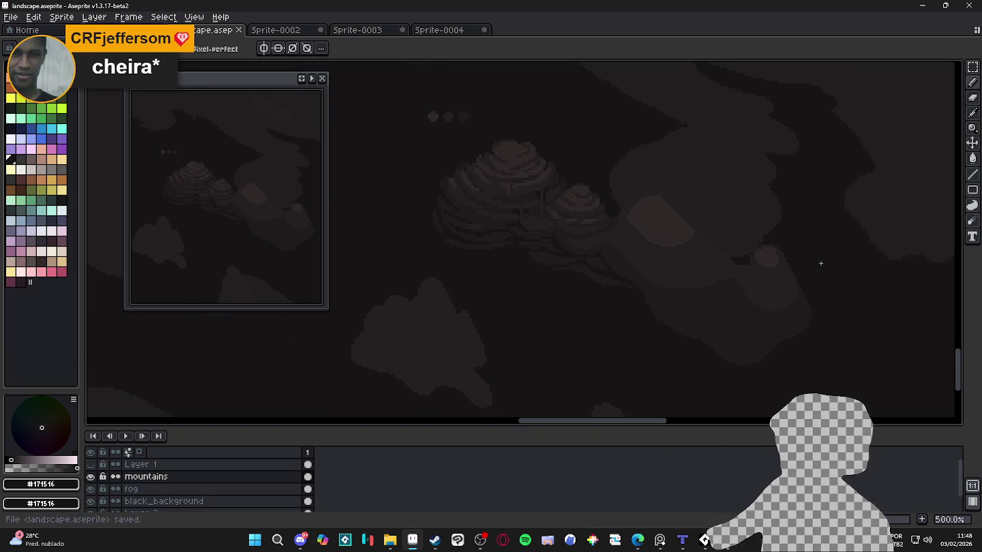
pyautogui.press('super+shift+s')
pyautogui.moveTo(929, 54)
pyautogui.mouseDown()
pyautogui.moveTo(289, 434)
pyautogui.moveTo(123, 444)
pyautogui.mouseUp()
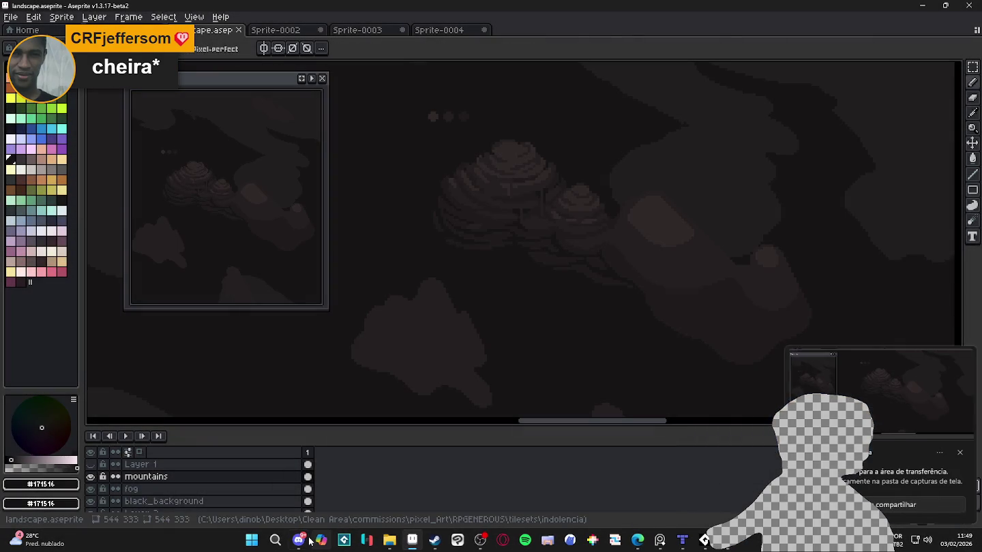
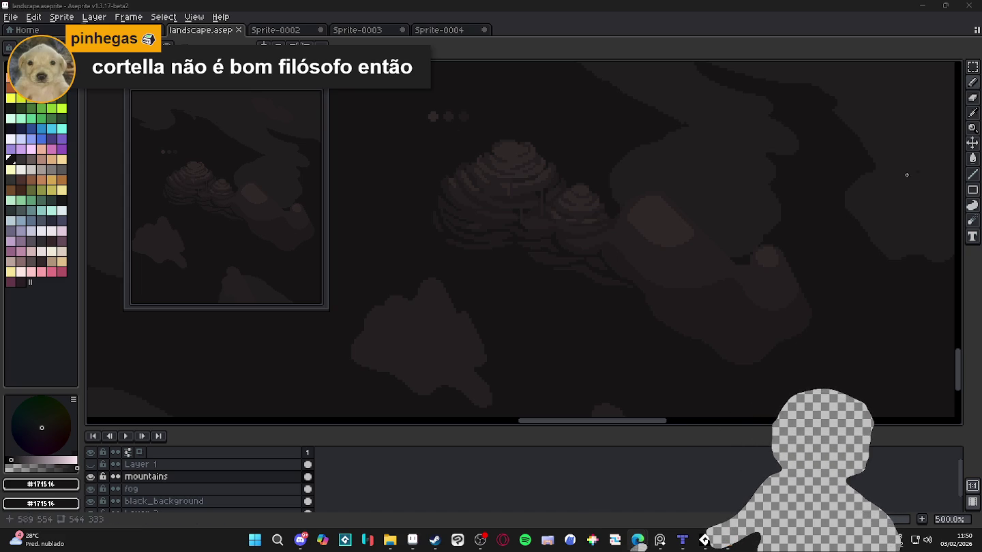
# Sample the dark mountain tone #251F20 from the canvas.
pyautogui.scroll(1, 629, 236)
pyautogui.scroll(1, 634, 227)
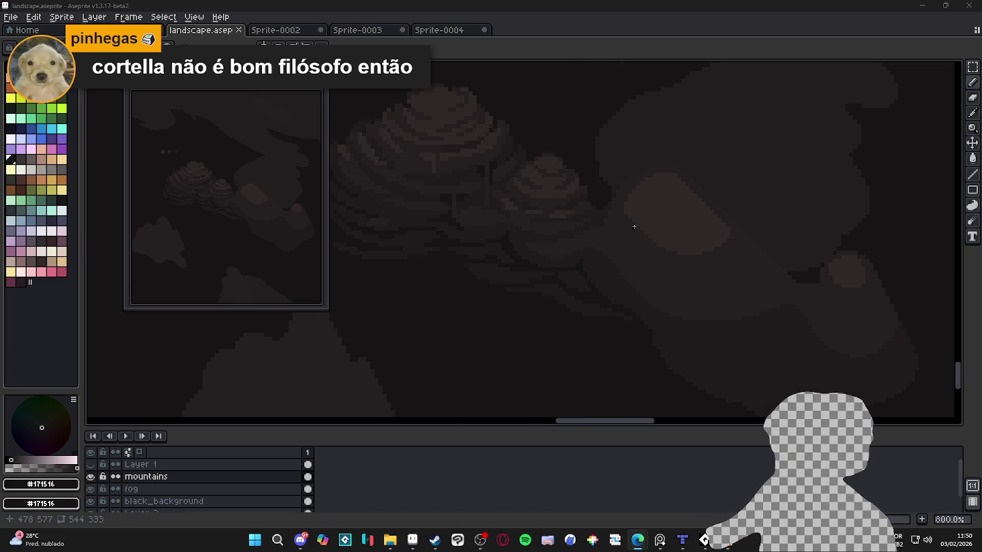
pyautogui.scroll(1, 665, 205)
pyautogui.scroll(1, 666, 203)
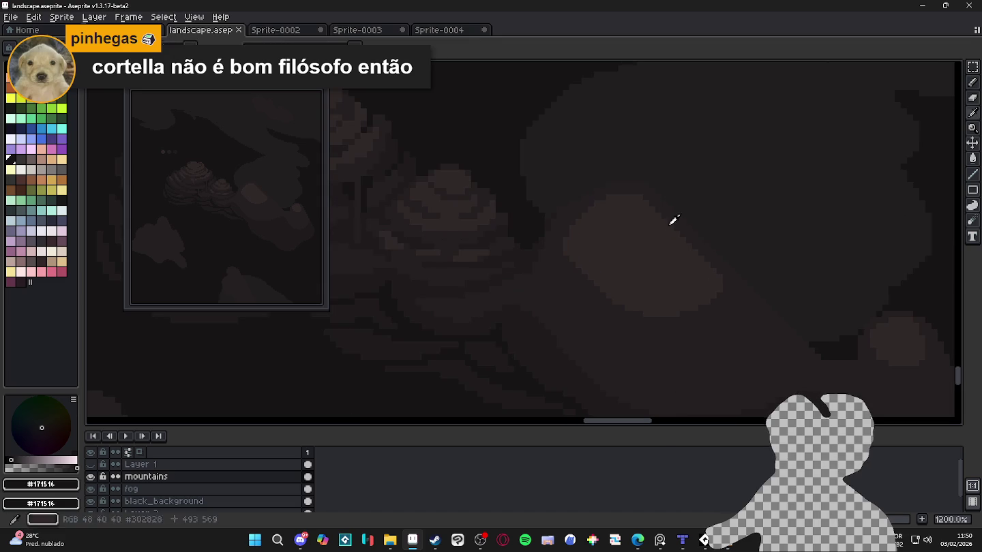
pyautogui.keyDown('alt'); pyautogui.click(667, 200); pyautogui.keyUp('alt')
pyautogui.scroll(1, 668, 198)
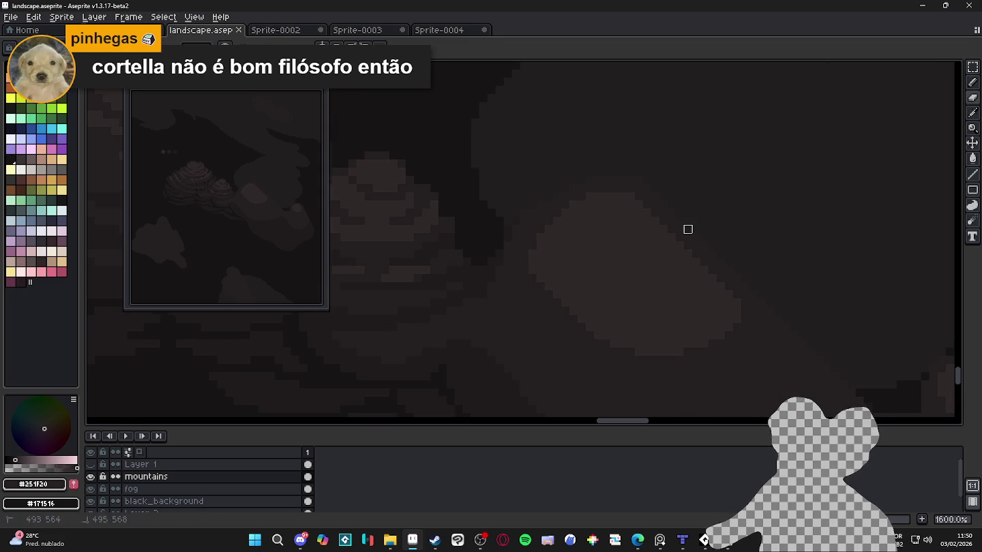
pyautogui.scroll(-2, 539, 273)
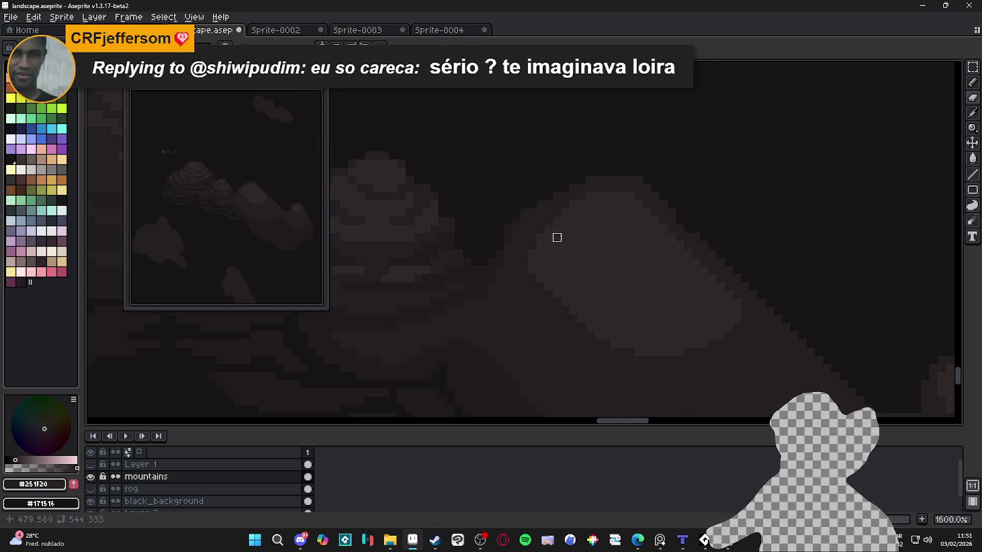
pyautogui.scroll(-2, 536, 274)
pyautogui.scroll(-1, 592, 263)
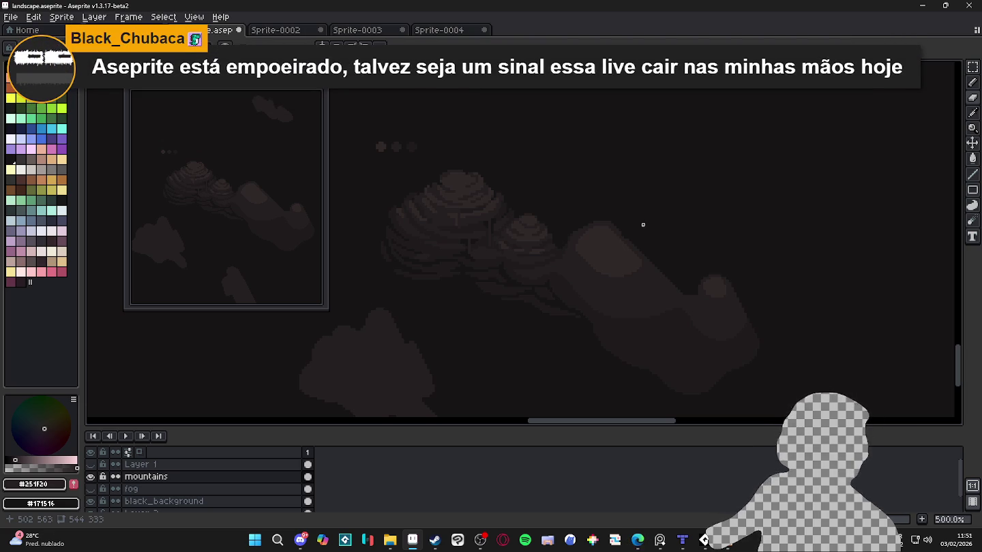
pyautogui.scroll(3, 630, 235)
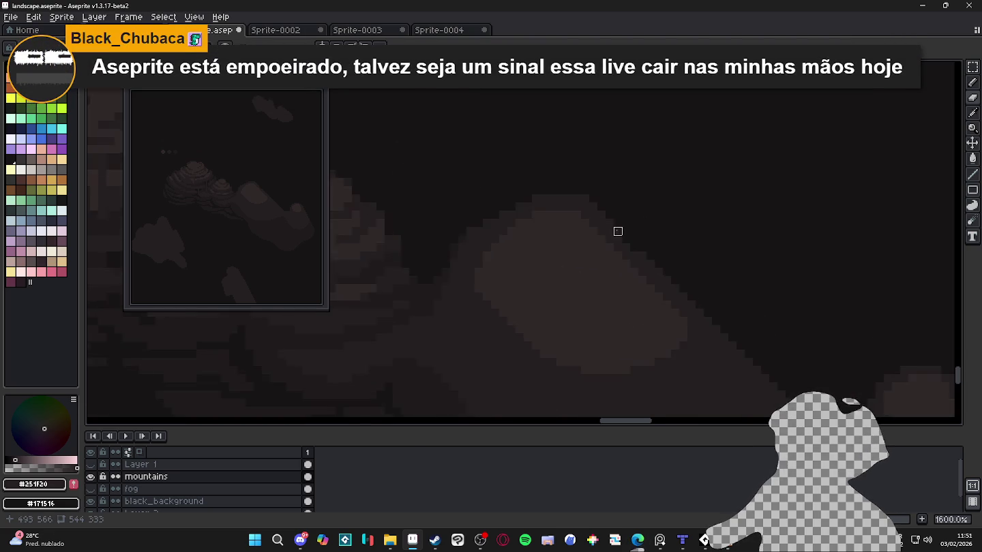
pyautogui.scroll(3, 617, 229)
# Paint one #251F20 pixel on the edge of the right mountain's slope near its peak.
pyautogui.moveTo(455, 182)
pyautogui.mouseDown()
pyautogui.moveTo(467, 259)
pyautogui.moveTo(461, 192)
pyautogui.mouseUp()
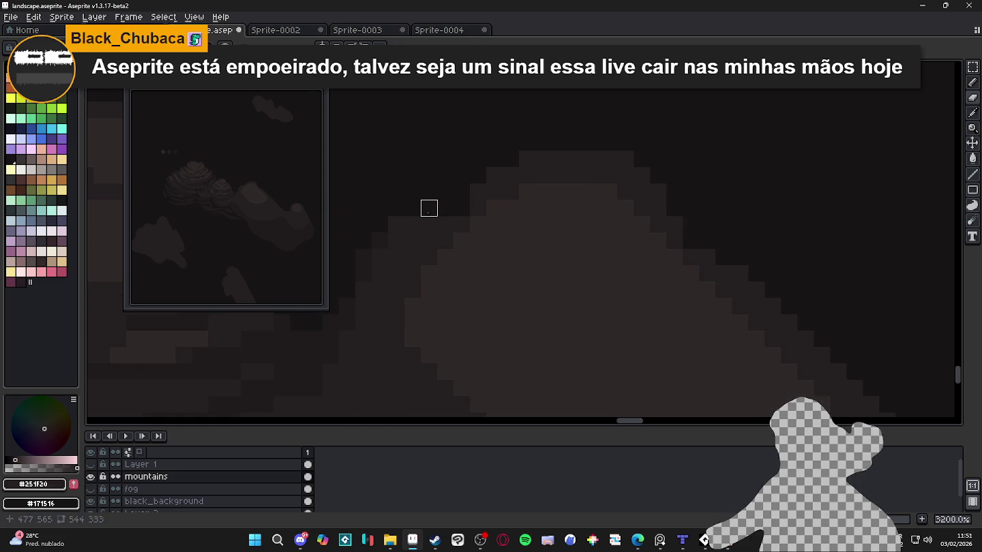
pyautogui.click(396, 241)
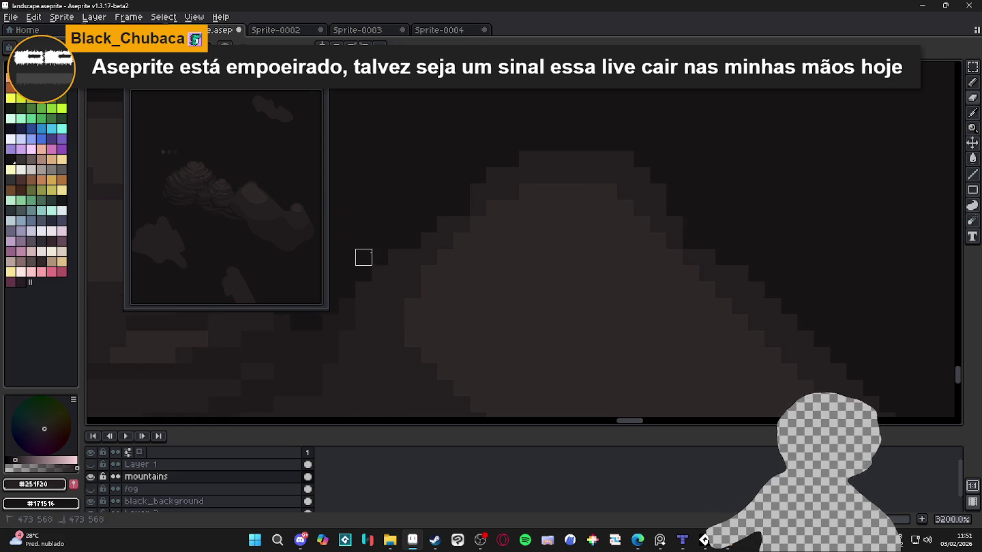
pyautogui.scroll(-1, 412, 239)
pyautogui.scroll(-2, 436, 252)
pyautogui.scroll(2, 598, 254)
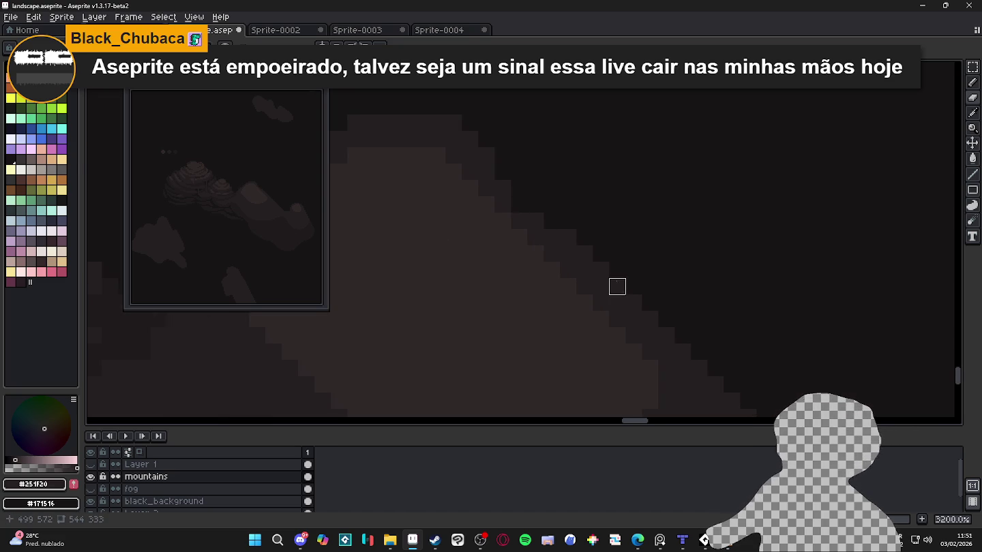
pyautogui.scroll(1, 637, 233)
pyautogui.scroll(-1, 637, 233)
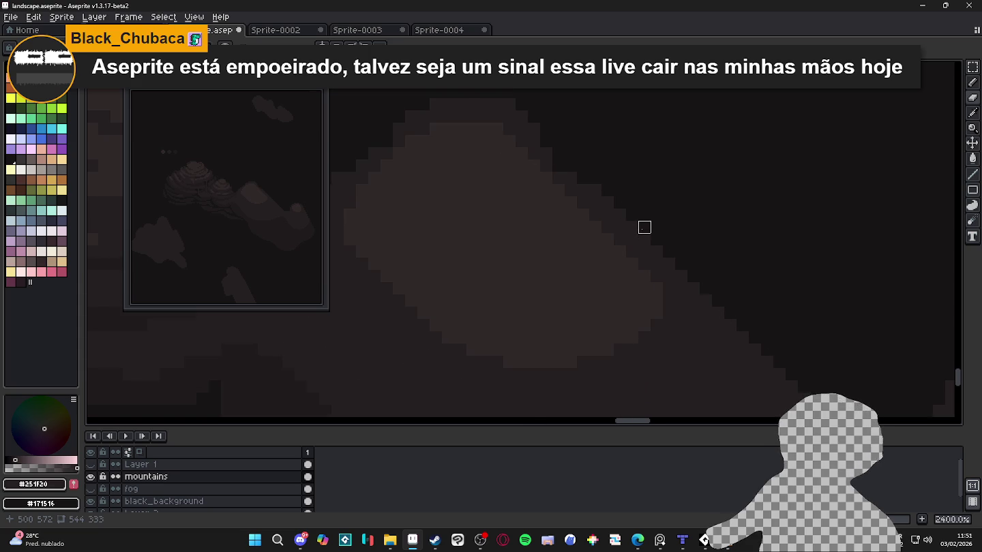
pyautogui.scroll(-1, 644, 227)
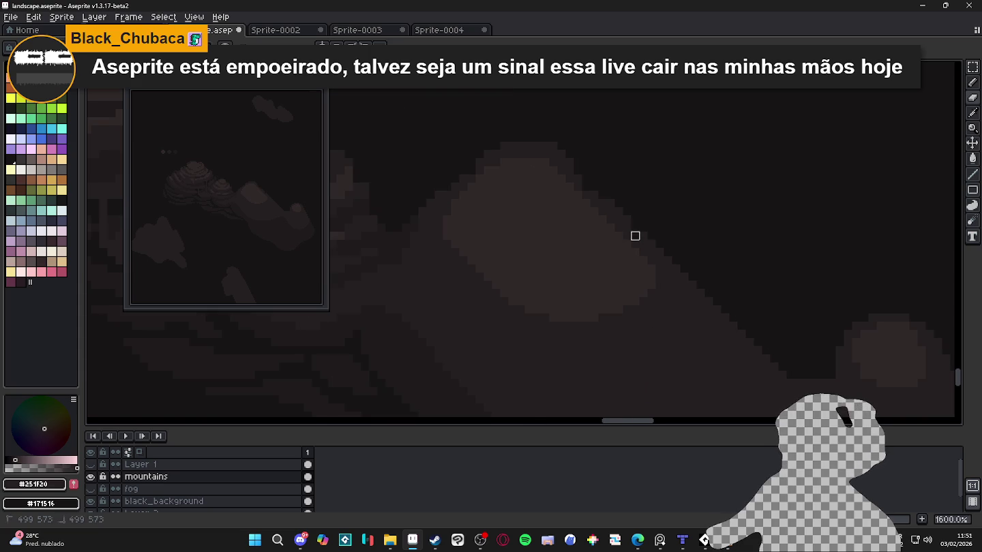
pyautogui.scroll(-1, 628, 220)
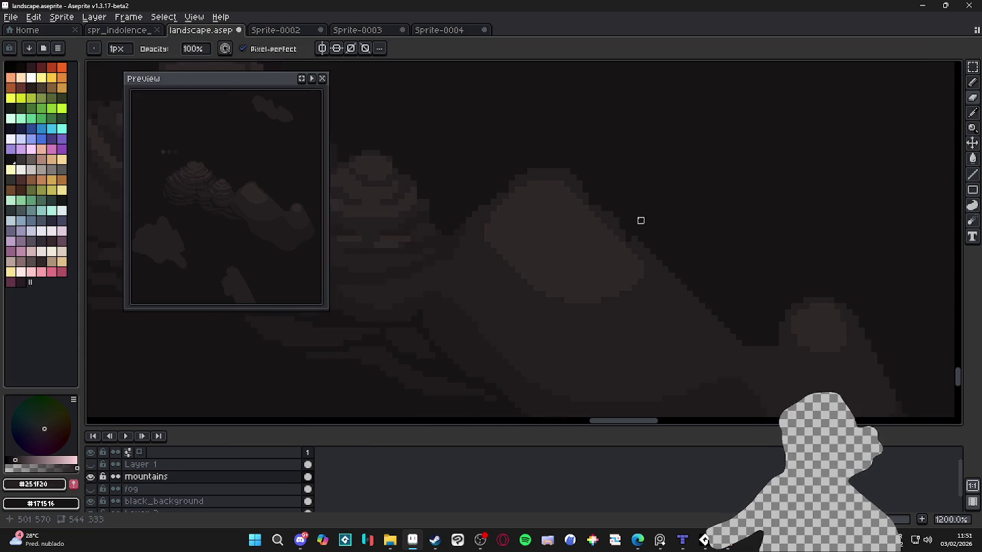
# Sample #302828 and paint two shading pixels on the right mountain's slope.
pyautogui.scroll(1, 633, 219)
pyautogui.scroll(1, 670, 224)
pyautogui.keyDown('alt'); pyautogui.click(595, 186); pyautogui.keyUp('alt')
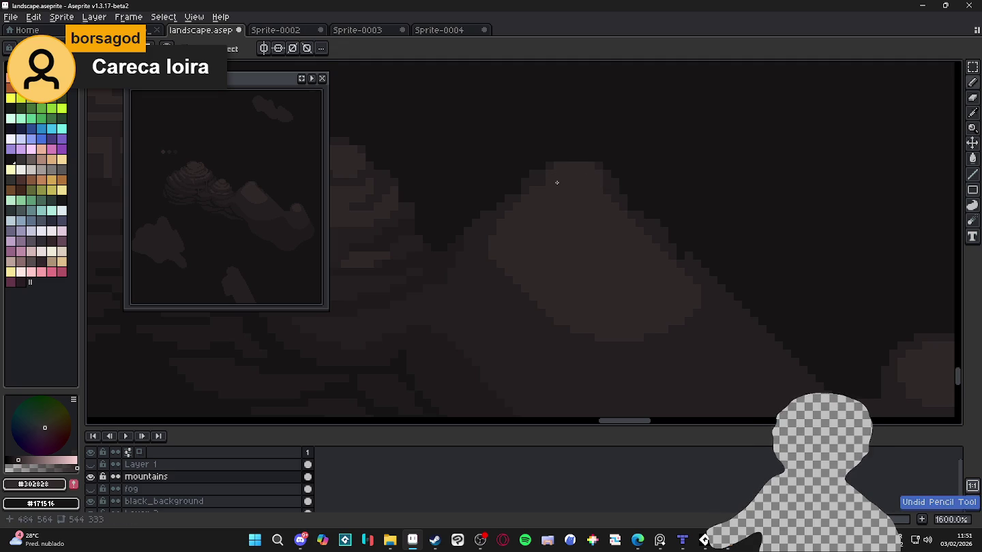
pyautogui.keyDown('alt'); pyautogui.click(615, 193); pyautogui.keyUp('alt')
pyautogui.click(577, 204)
pyautogui.scroll(-2, 583, 204)
pyautogui.scroll(2, 592, 207)
pyautogui.scroll(2, 606, 207)
pyautogui.scroll(-4, 606, 209)
pyautogui.scroll(2, 603, 213)
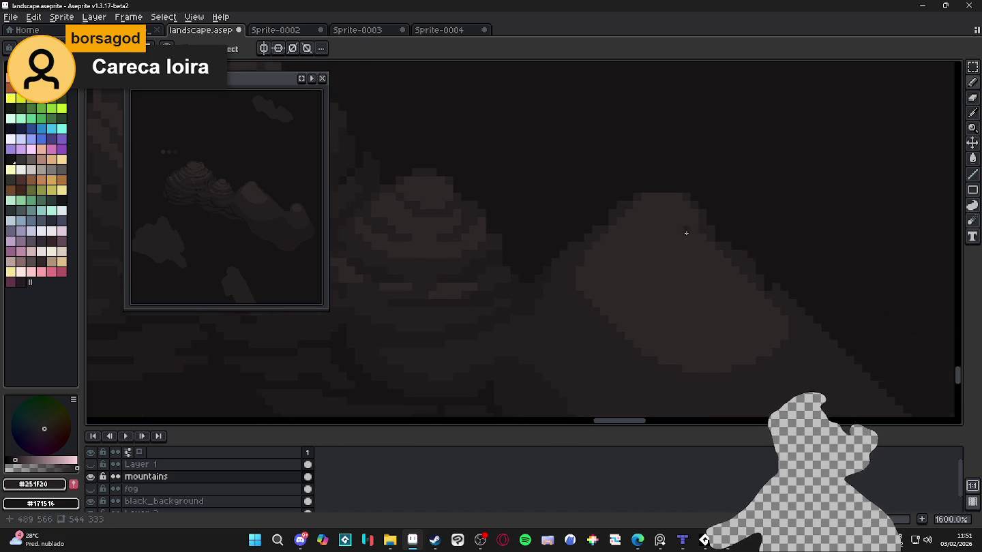
# Erase and redraw dark pixels along the right mountain's ridge.
pyautogui.press('alt')
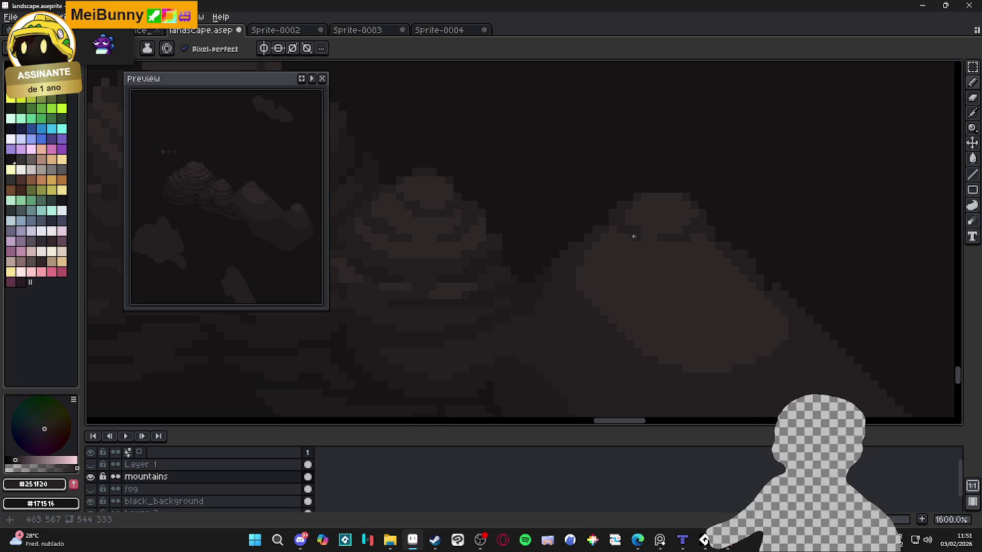
pyautogui.scroll(-1, 617, 252)
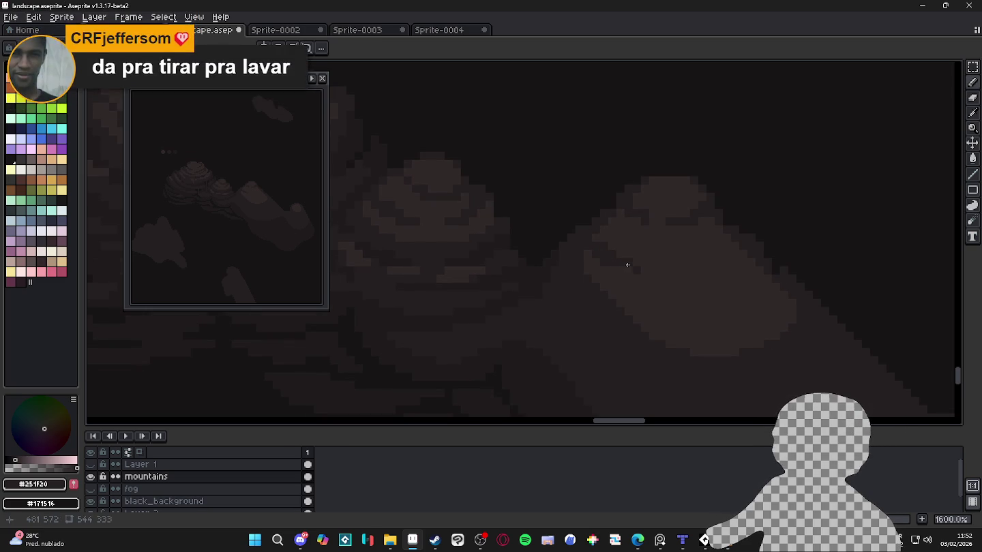
pyautogui.scroll(2, 634, 267)
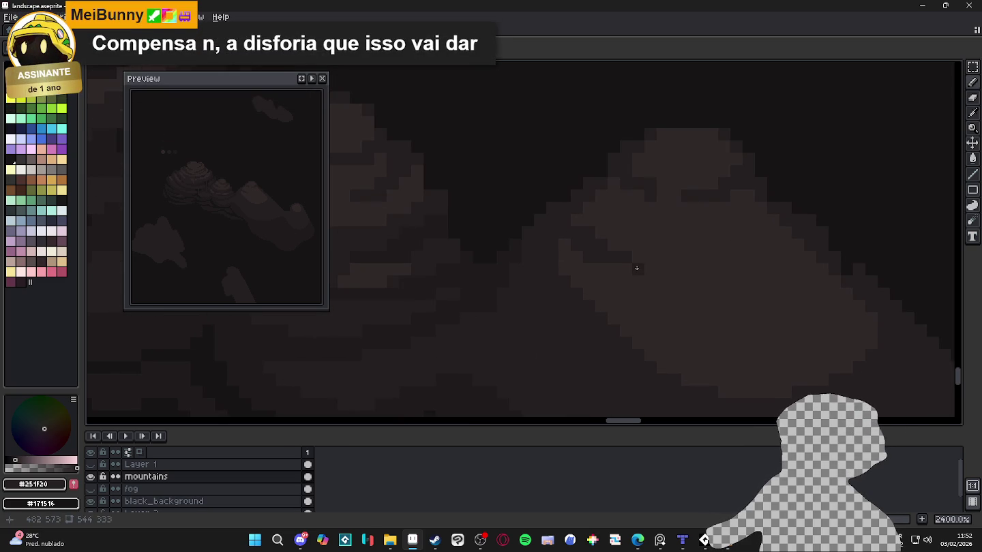
pyautogui.scroll(-3, 641, 270)
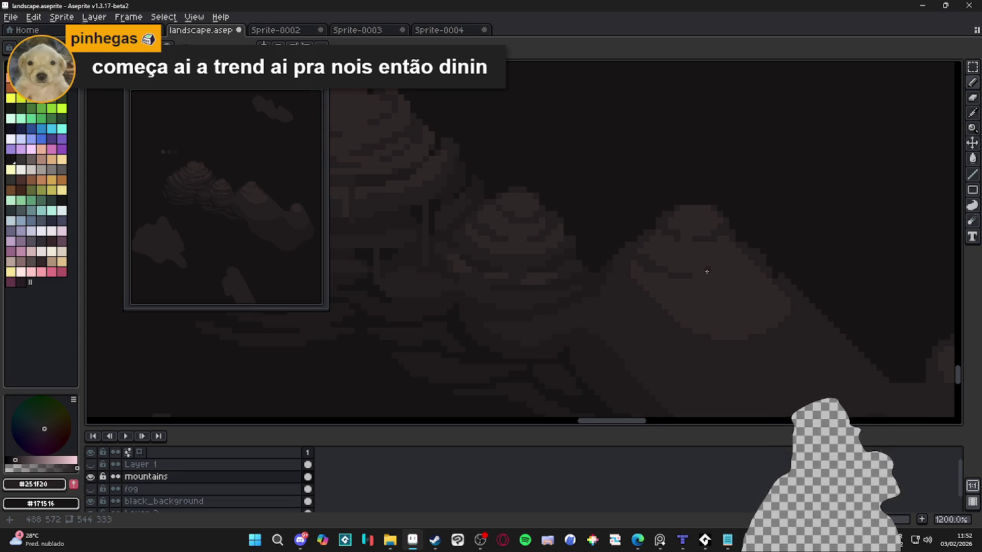
pyautogui.scroll(3, 729, 254)
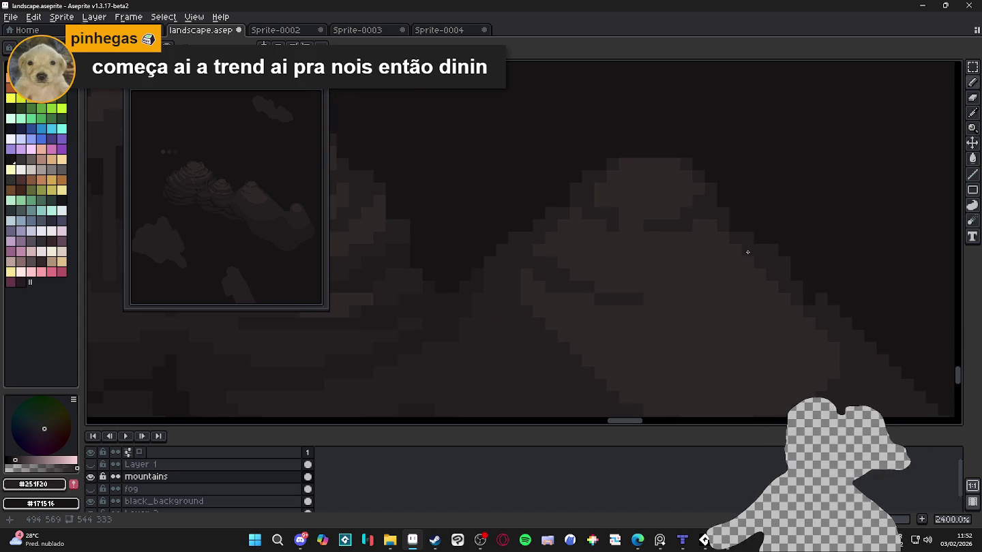
pyautogui.press('e')
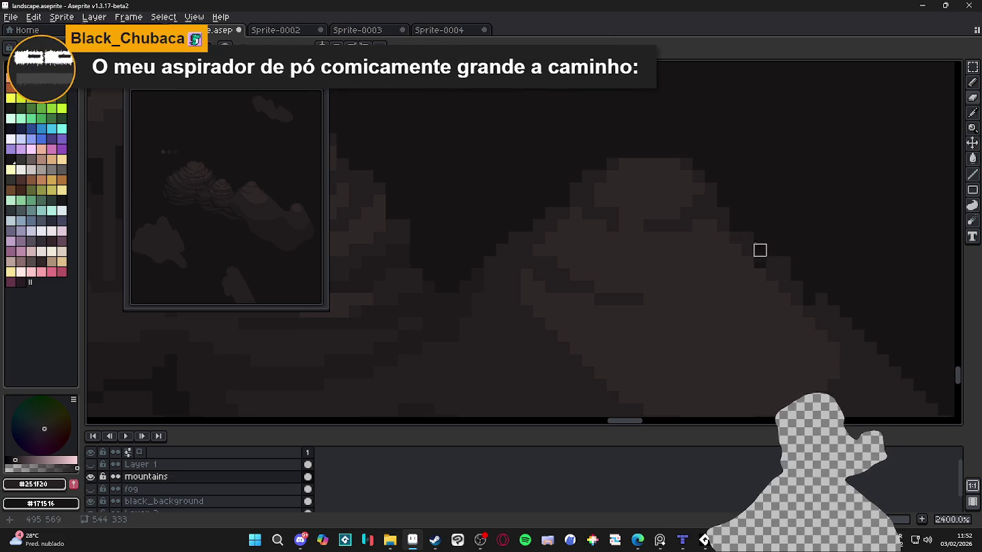
pyautogui.press('b')
pyautogui.scroll(-3, 769, 281)
pyautogui.scroll(3, 769, 281)
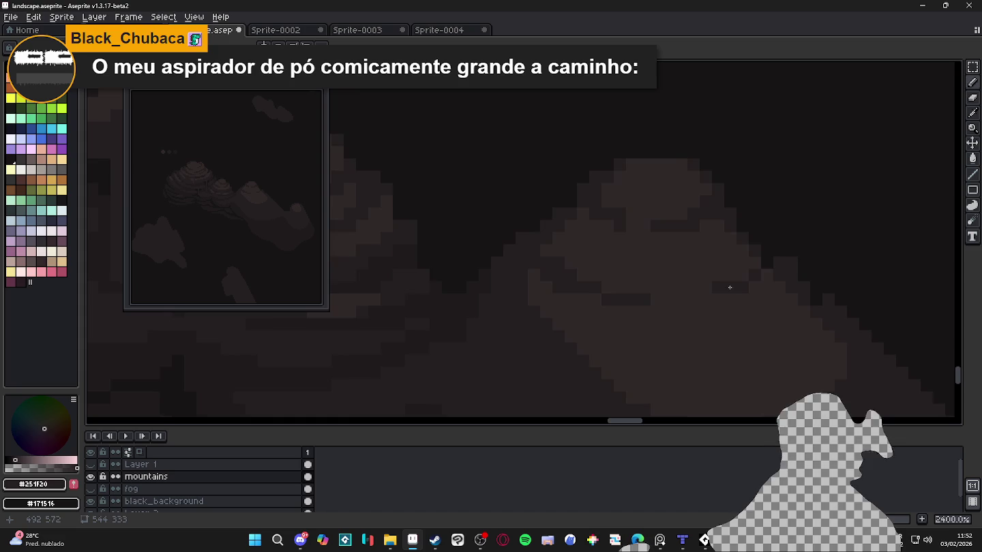
pyautogui.scroll(-2, 732, 287)
pyautogui.scroll(1, 665, 259)
pyautogui.scroll(-1, 673, 272)
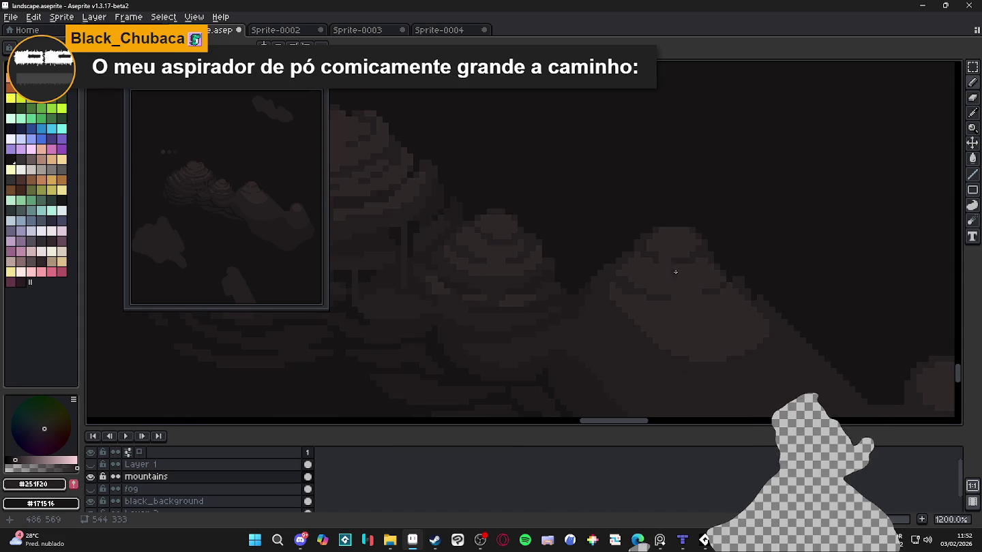
# Sample the #302828 and #251F20 mountain tones in turn, briefly erasing.
pyautogui.keyDown('alt'); pyautogui.click(653, 307); pyautogui.keyUp('alt')
pyautogui.scroll(1, 612, 316)
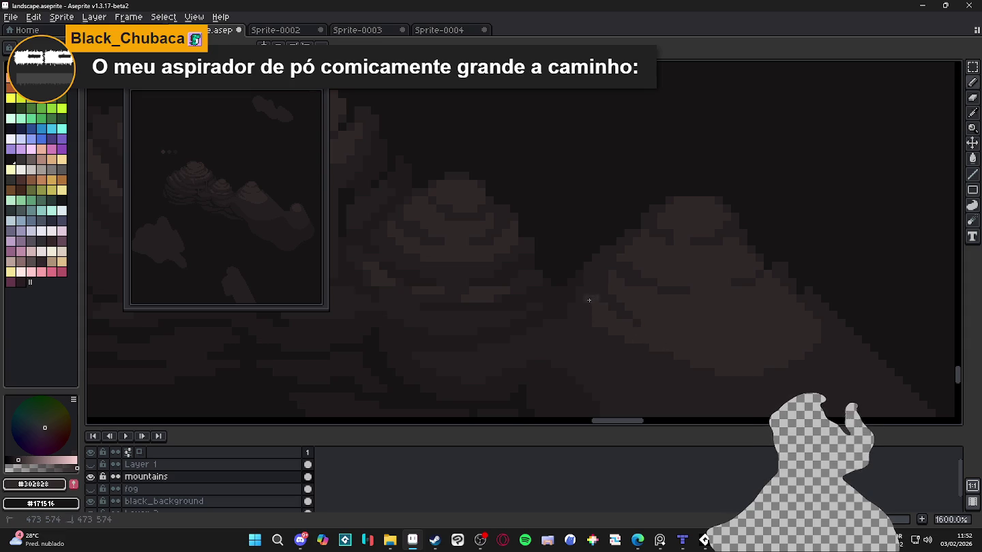
pyautogui.keyDown('alt'); pyautogui.click(807, 297); pyautogui.keyUp('alt')
pyautogui.keyDown('alt'); pyautogui.click(785, 287); pyautogui.keyUp('alt')
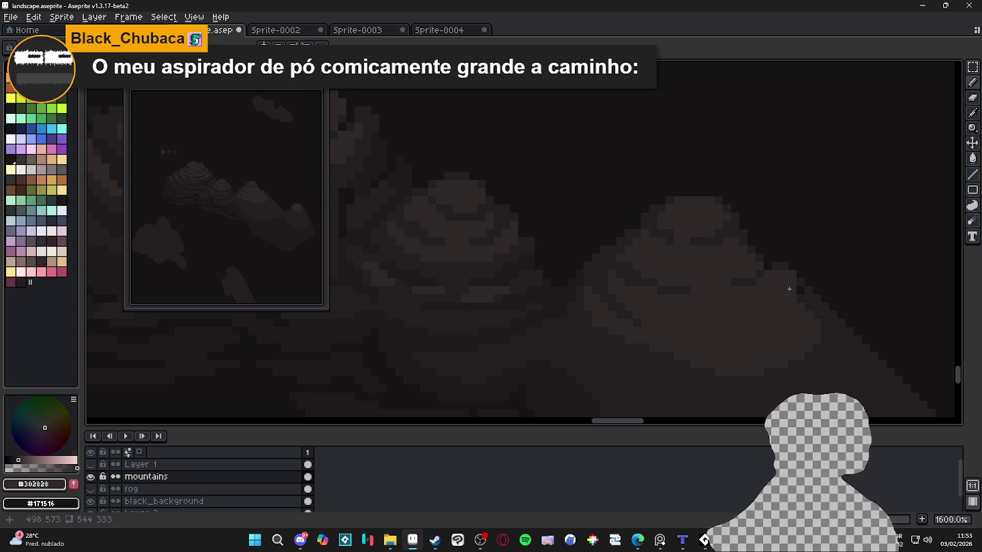
pyautogui.keyDown('alt'); pyautogui.click(802, 292); pyautogui.keyUp('alt')
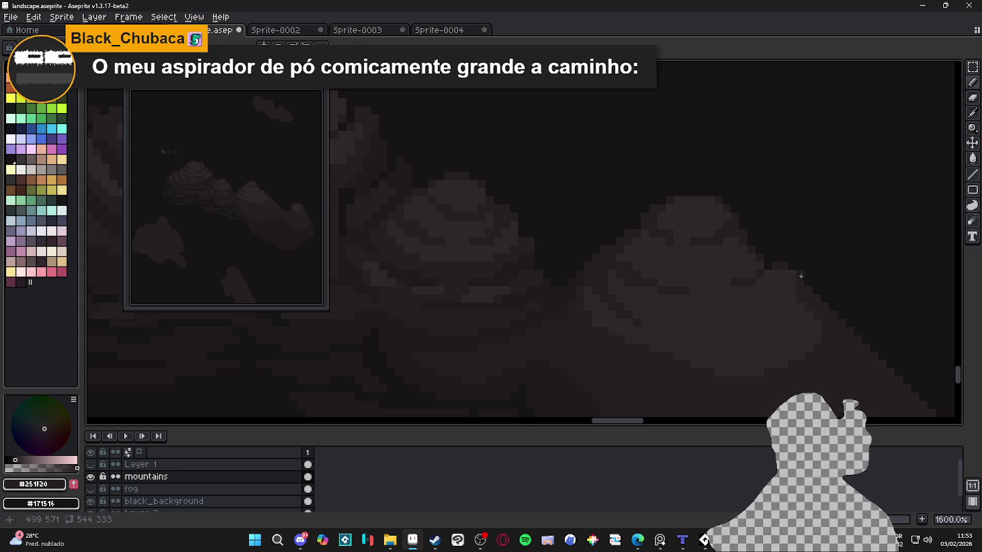
pyautogui.press('e')
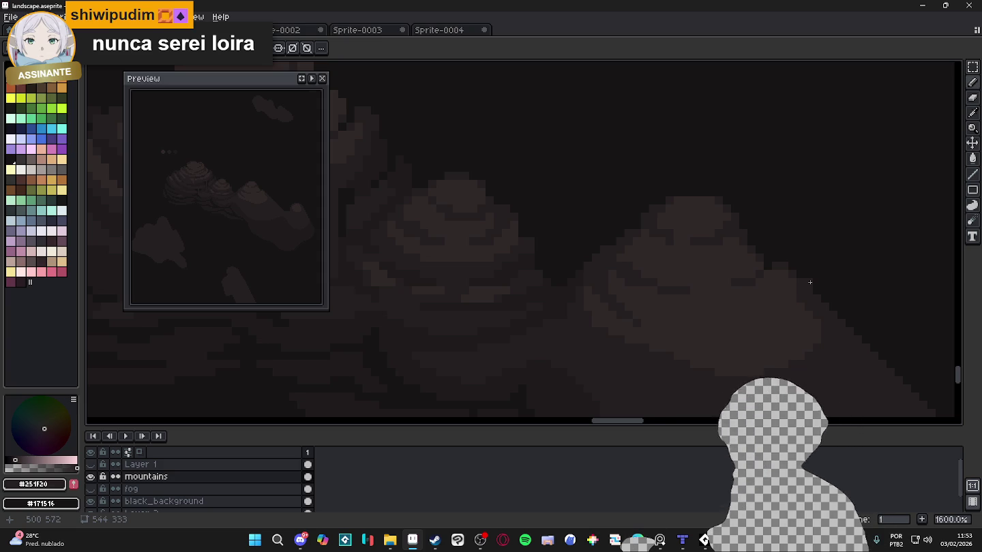
pyautogui.scroll(2, 633, 229)
pyautogui.press('b')
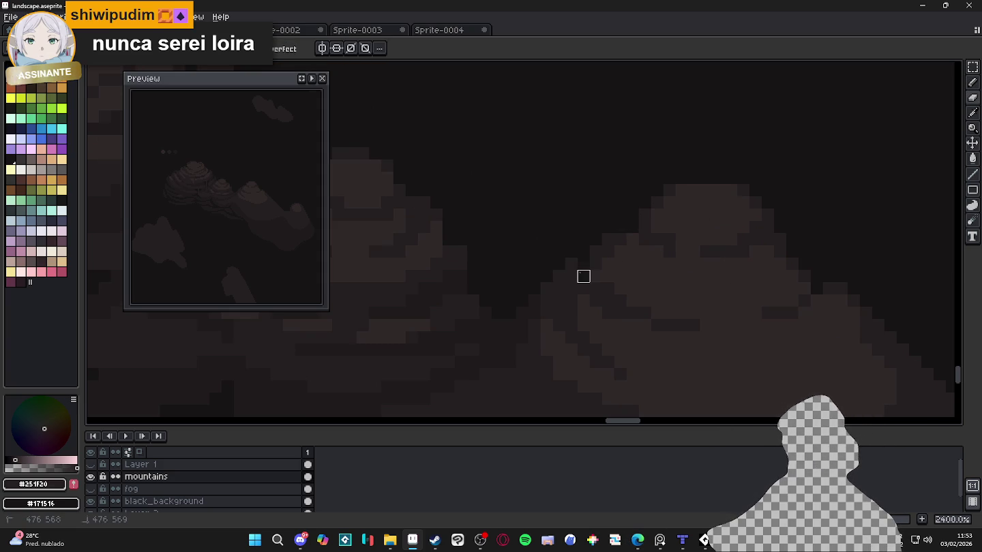
# Paint a shading pixel on the mountain, then re-sample #302828 and #251F20.
pyautogui.click(559, 276)
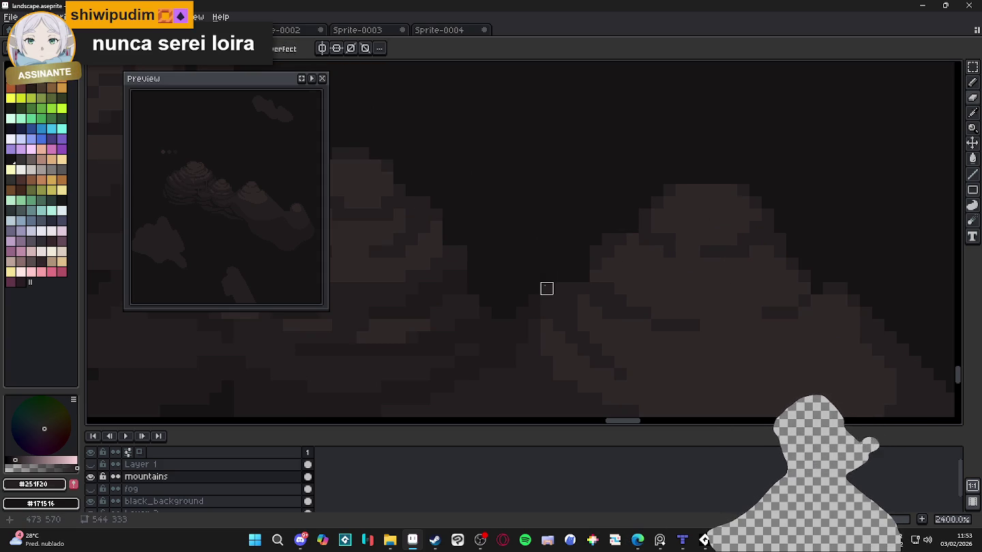
pyautogui.scroll(-1, 546, 301)
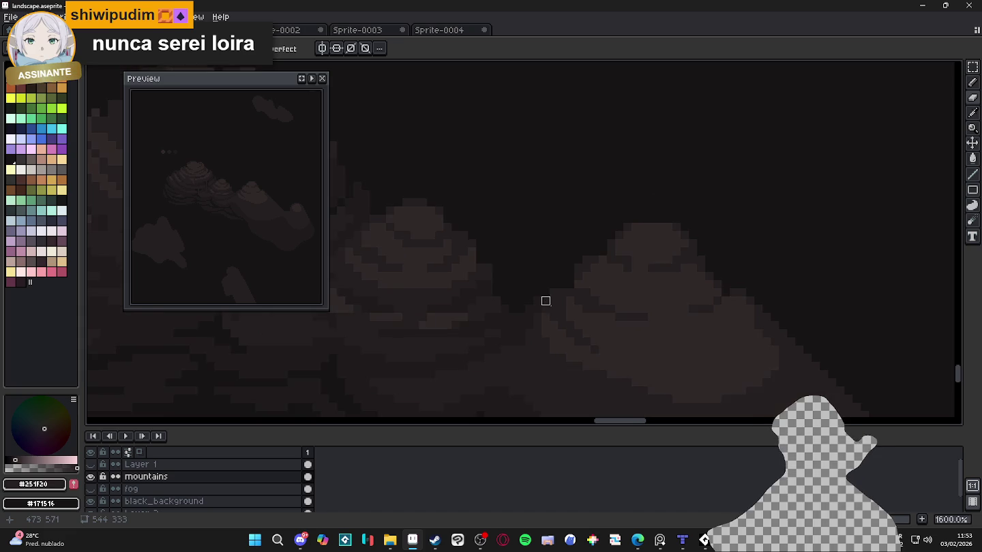
pyautogui.scroll(-1, 555, 310)
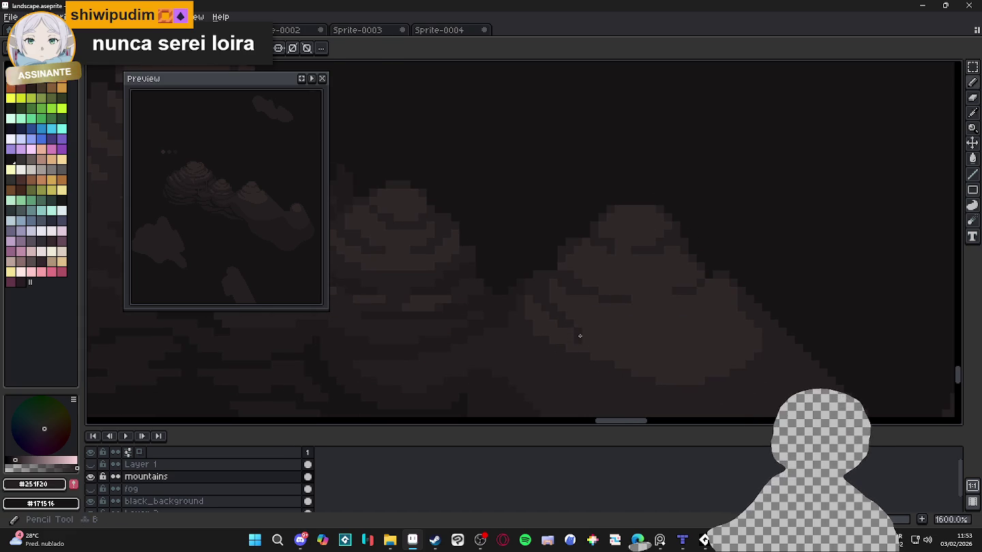
pyautogui.scroll(-1, 606, 356)
pyautogui.scroll(-1, 637, 336)
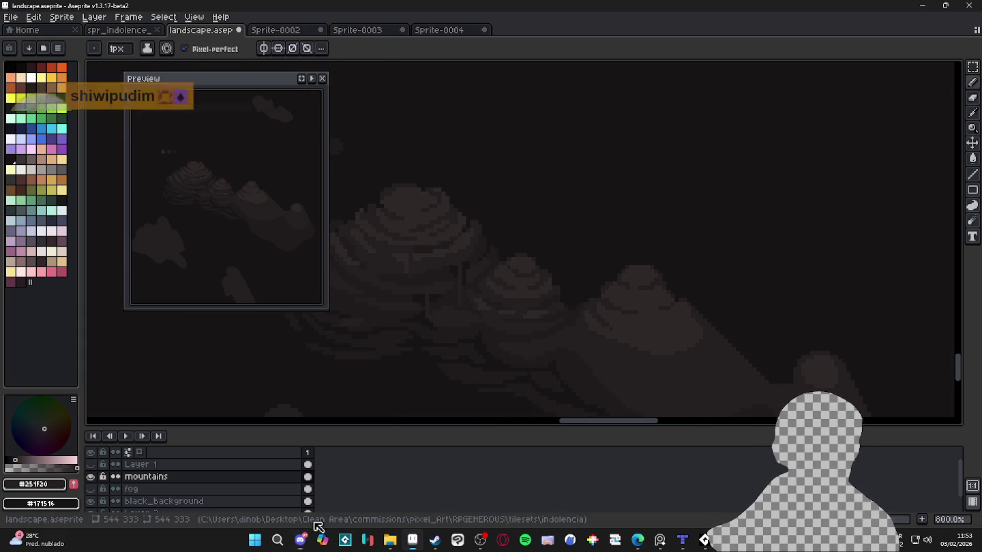
pyautogui.scroll(2, 640, 341)
pyautogui.keyDown('alt'); pyautogui.click(640, 342); pyautogui.keyUp('alt')
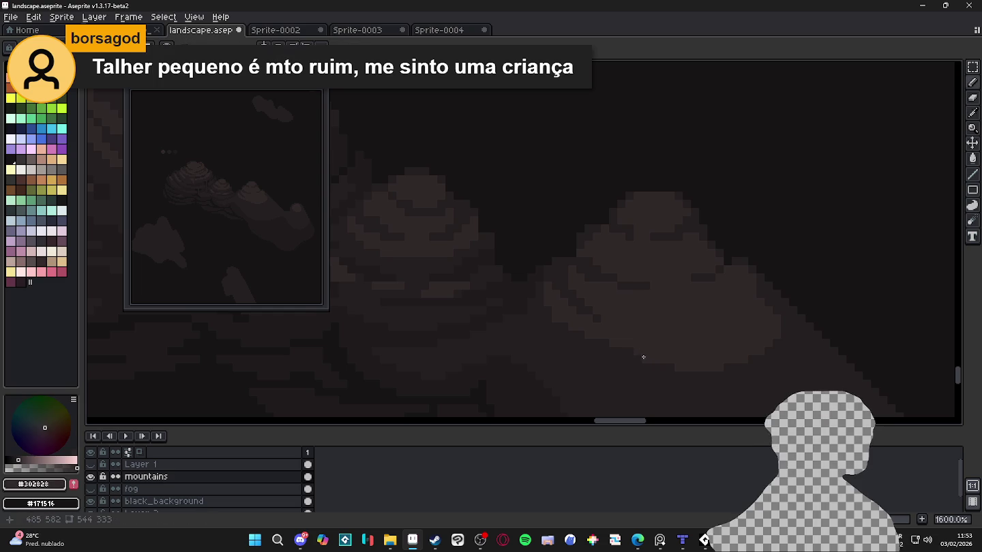
pyautogui.keyDown('alt'); pyautogui.click(666, 370); pyautogui.keyUp('alt')
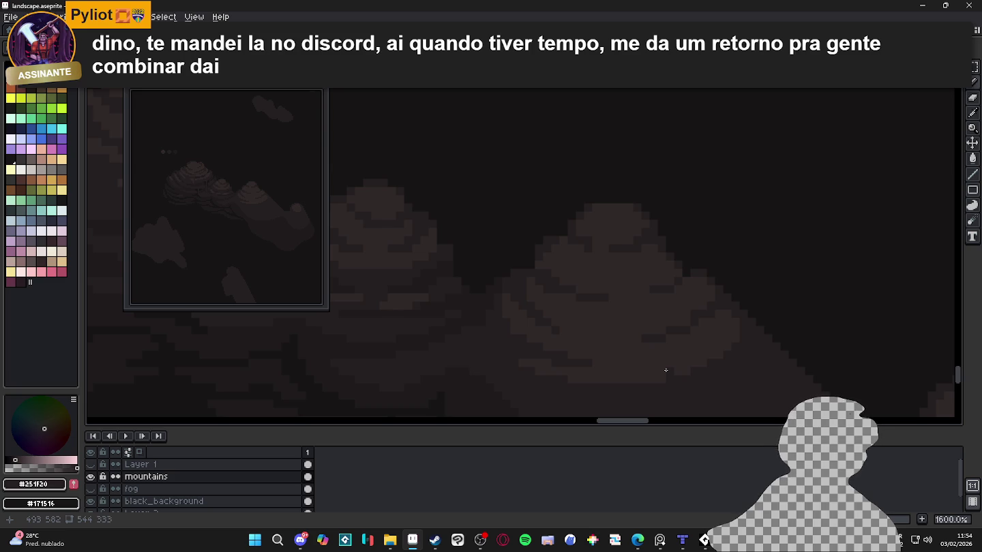
pyautogui.scroll(2, 564, 336)
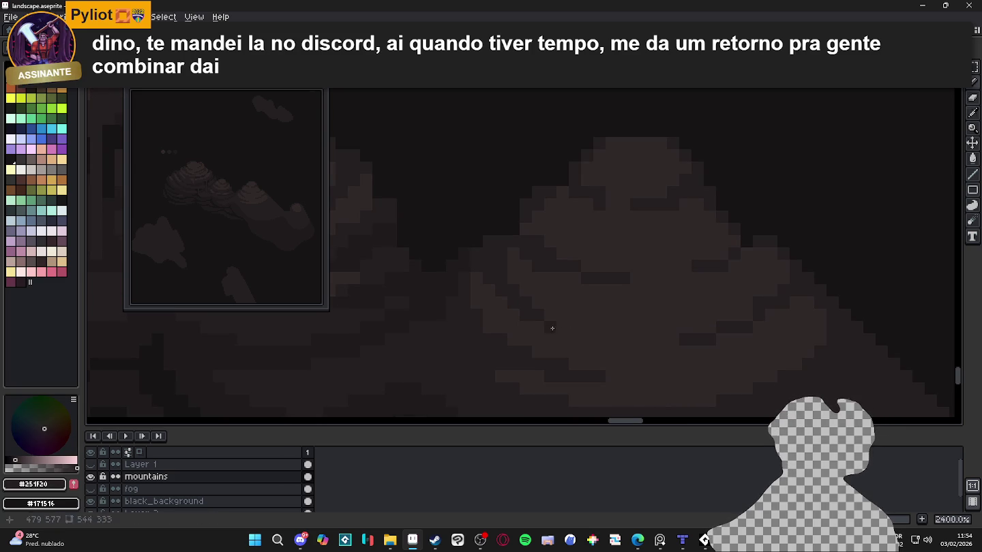
pyautogui.scroll(-3, 579, 327)
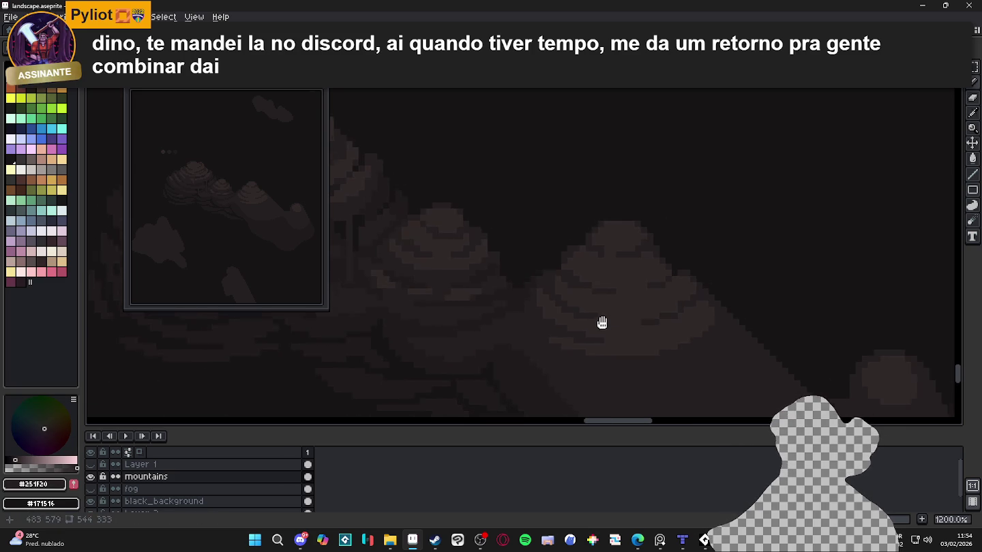
pyautogui.scroll(-2, 600, 320)
pyautogui.scroll(1, 610, 318)
pyautogui.scroll(1, 613, 316)
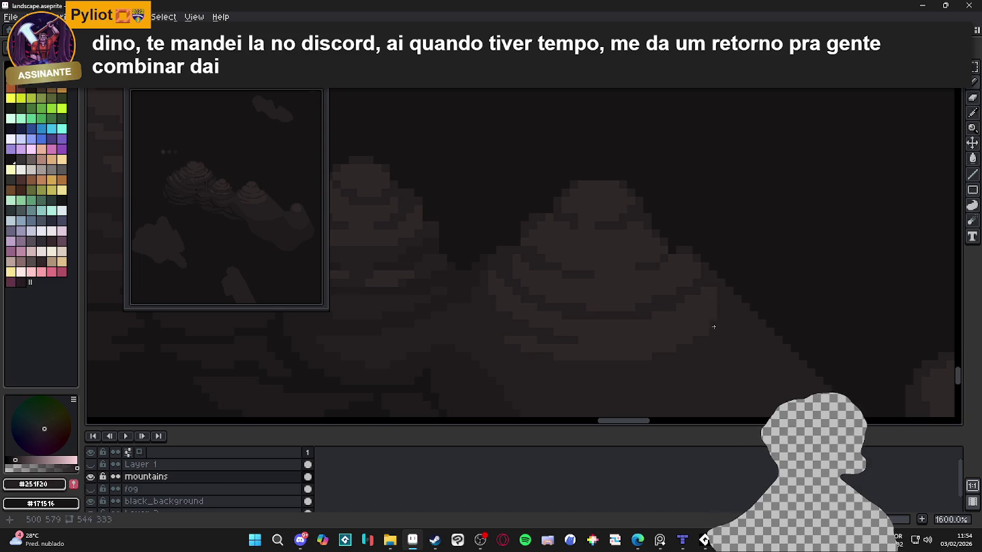
# Paint a short horizontal run of shading pixels, then pick up #302828 again.
pyautogui.moveTo(690, 329); pyautogui.dragTo(648, 332)
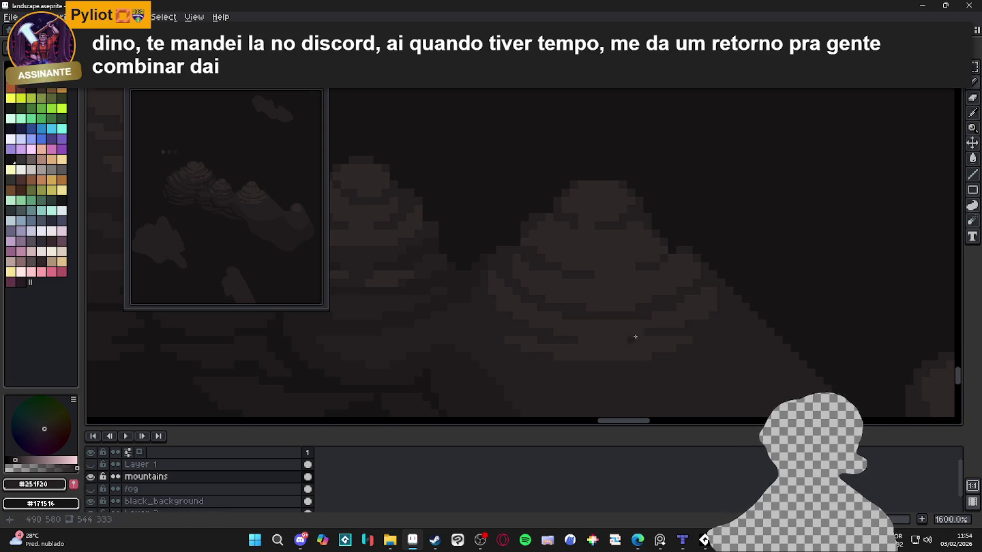
pyautogui.scroll(-3, 661, 347)
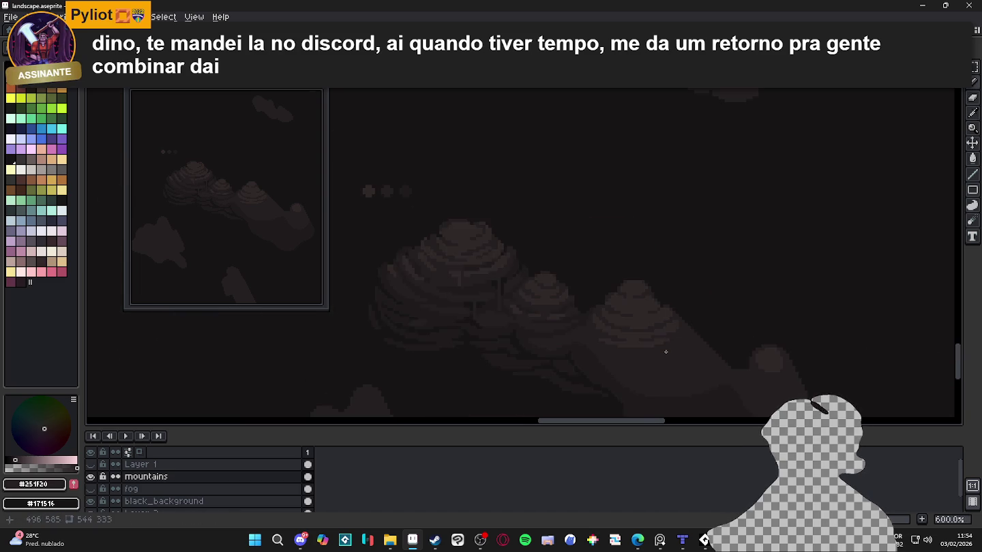
pyautogui.scroll(1, 665, 351)
pyautogui.keyDown('alt'); pyautogui.click(664, 321); pyautogui.keyUp('alt')
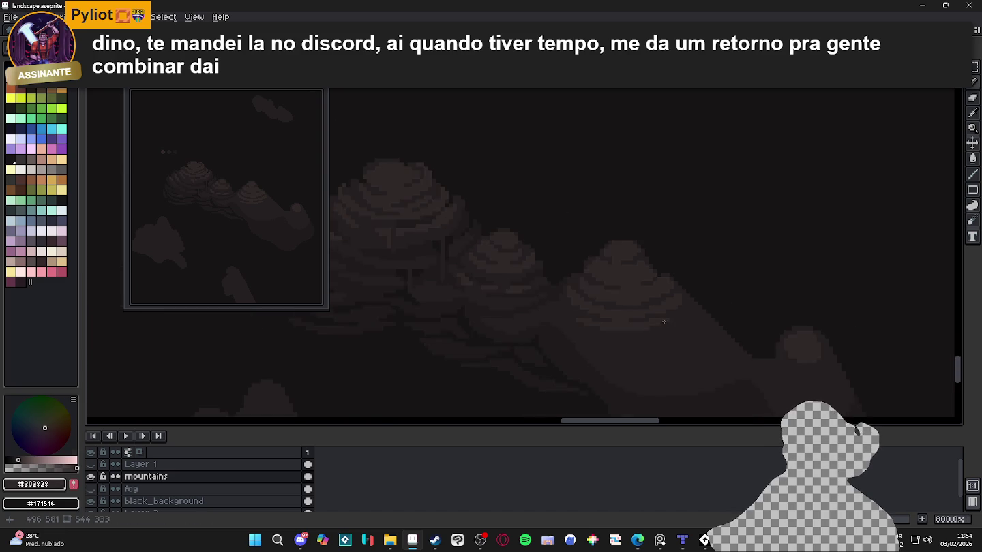
# Pick up the darkest shadow tone #1F1B1C from a mountain pixel.
pyautogui.scroll(-1, 663, 321)
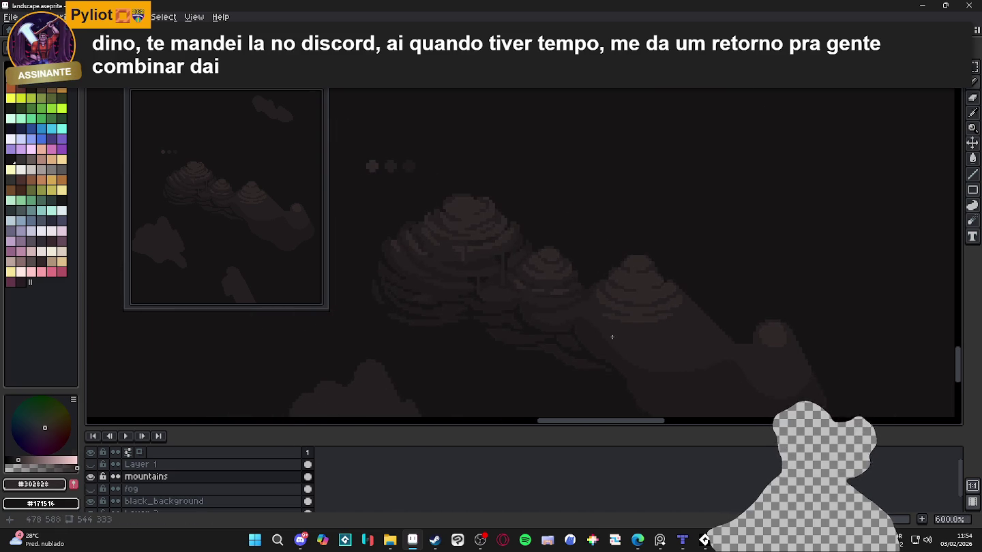
pyautogui.moveTo(612, 337); pyautogui.dragTo(592, 338)
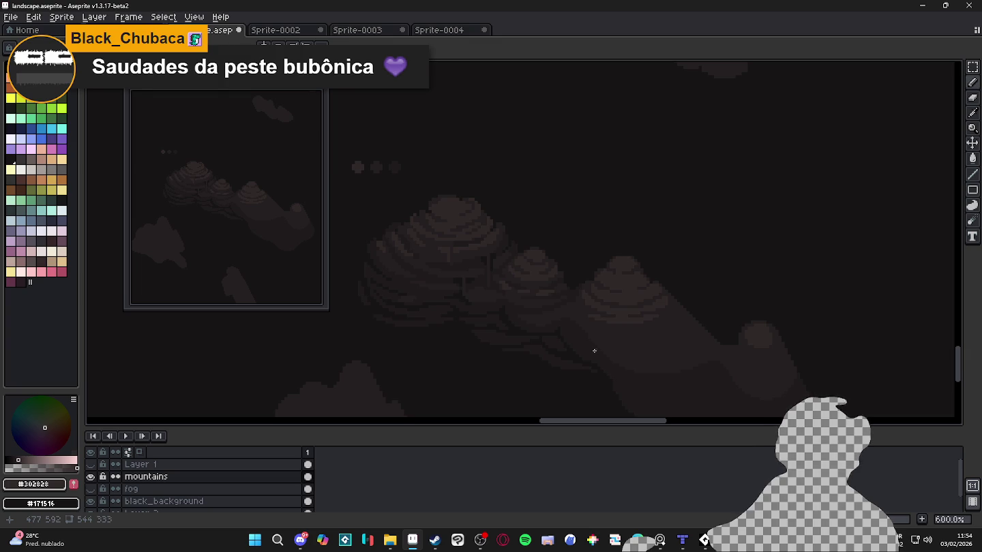
pyautogui.scroll(3, 572, 326)
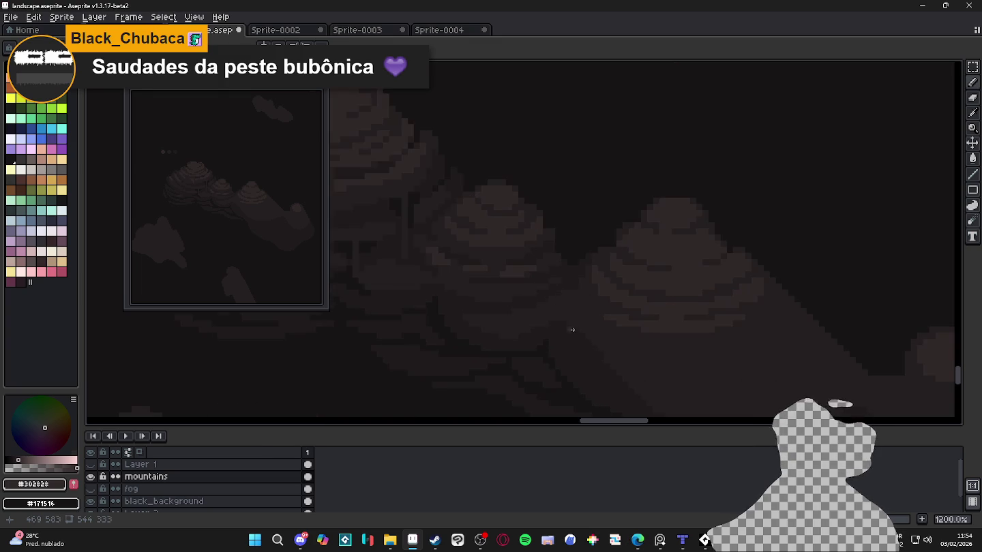
pyautogui.scroll(1, 574, 336)
pyautogui.keyDown('alt'); pyautogui.click(568, 336); pyautogui.keyUp('alt')
pyautogui.scroll(1, 554, 305)
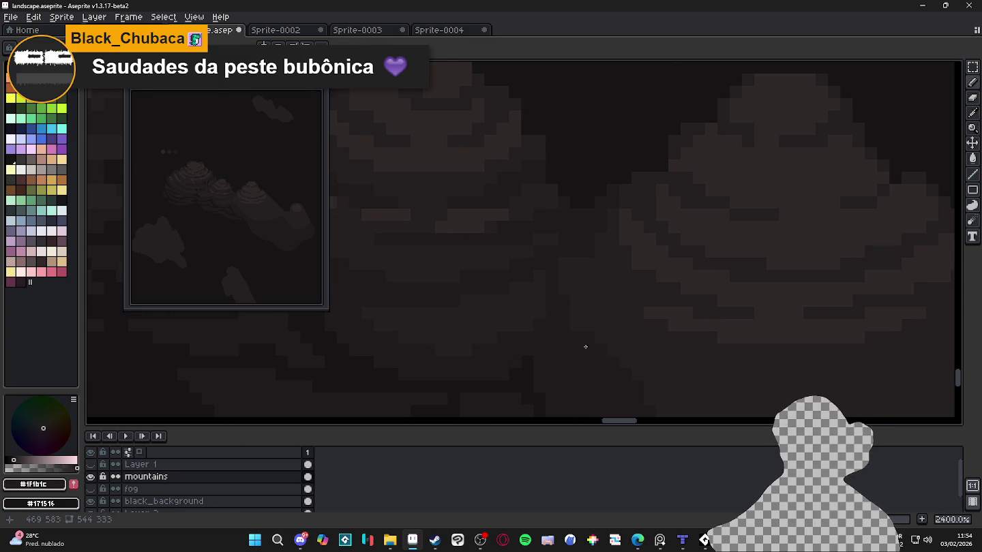
# Pan and zoom to bring the mountain's right slope into view.
pyautogui.scroll(-1, 578, 338)
pyautogui.scroll(1, 753, 300)
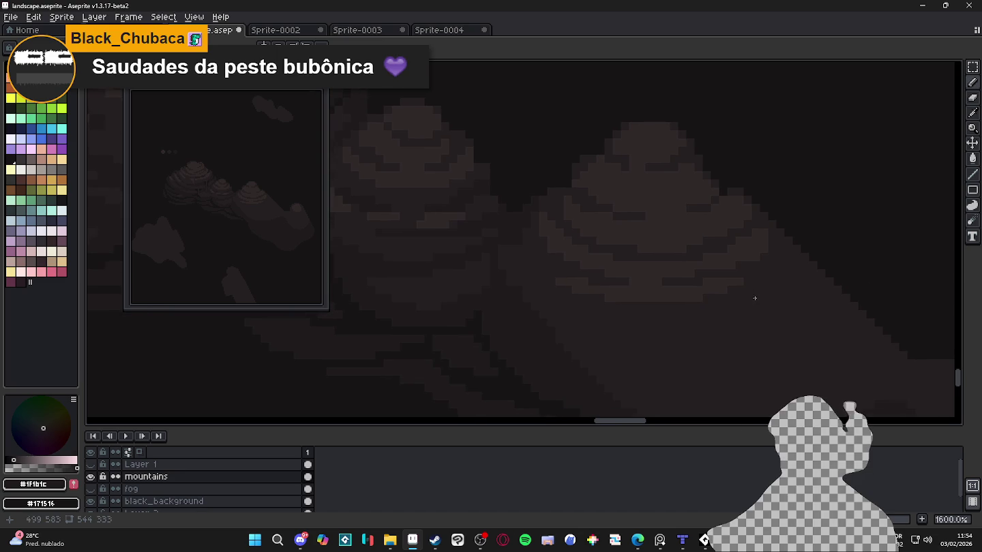
pyautogui.scroll(1, 755, 246)
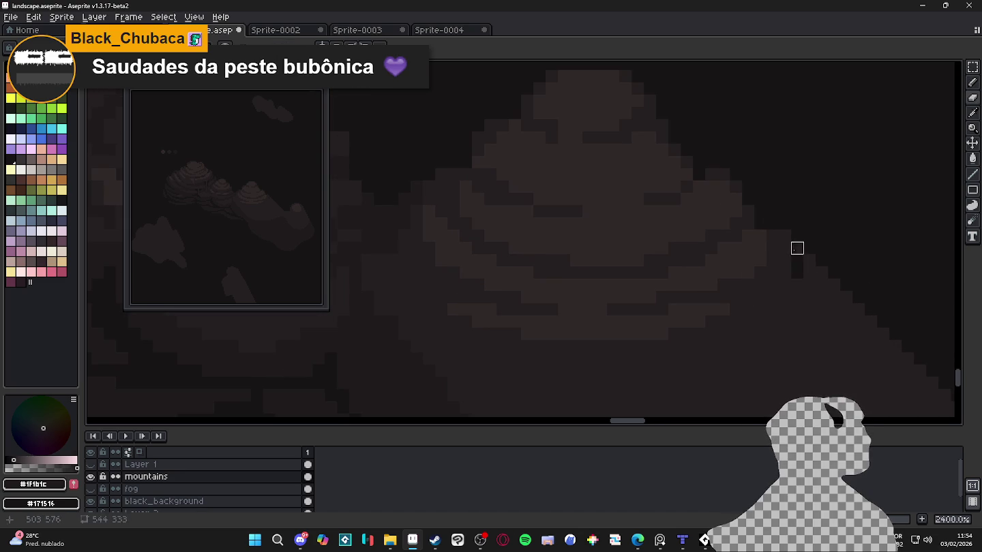
pyautogui.scroll(-1, 809, 273)
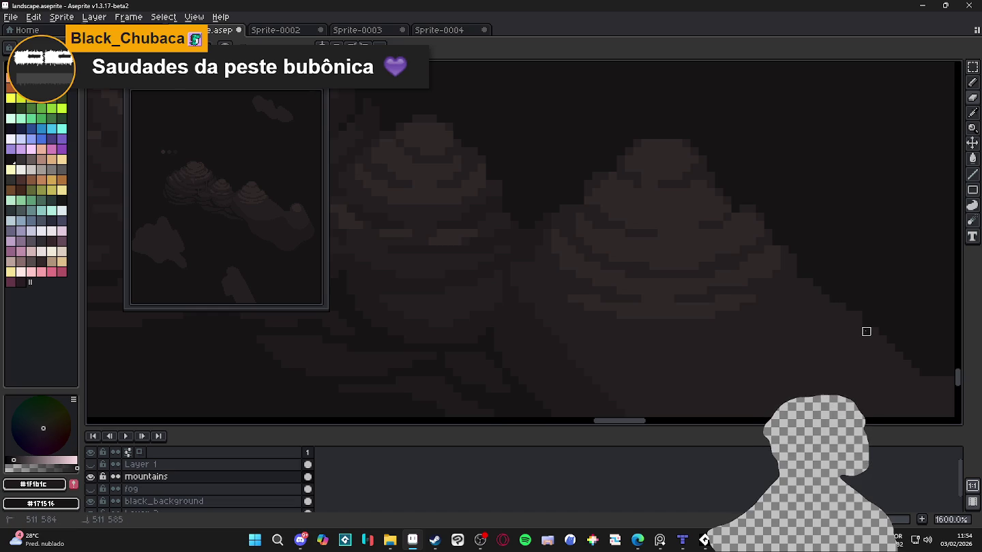
pyautogui.moveTo(857, 346); pyautogui.dragTo(813, 334)
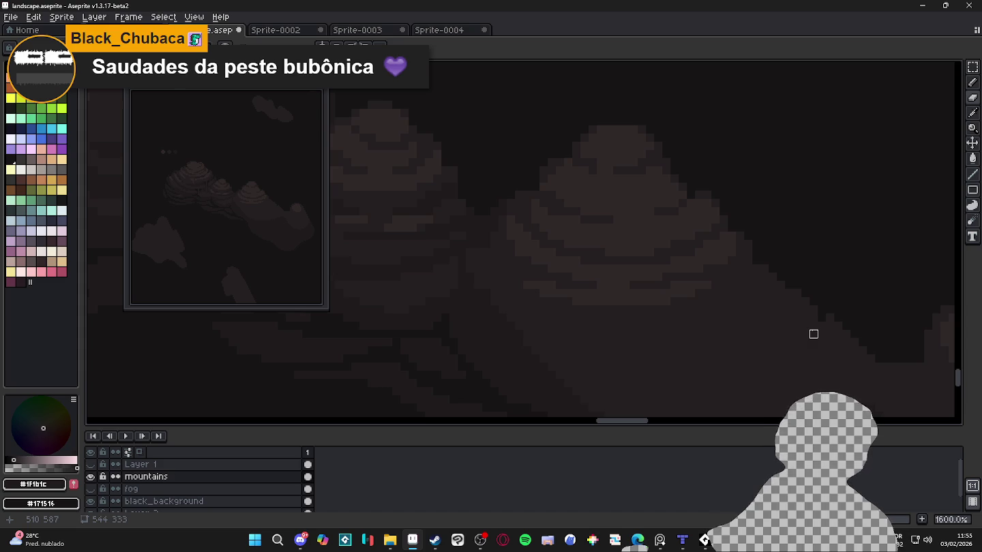
pyautogui.scroll(3, 814, 334)
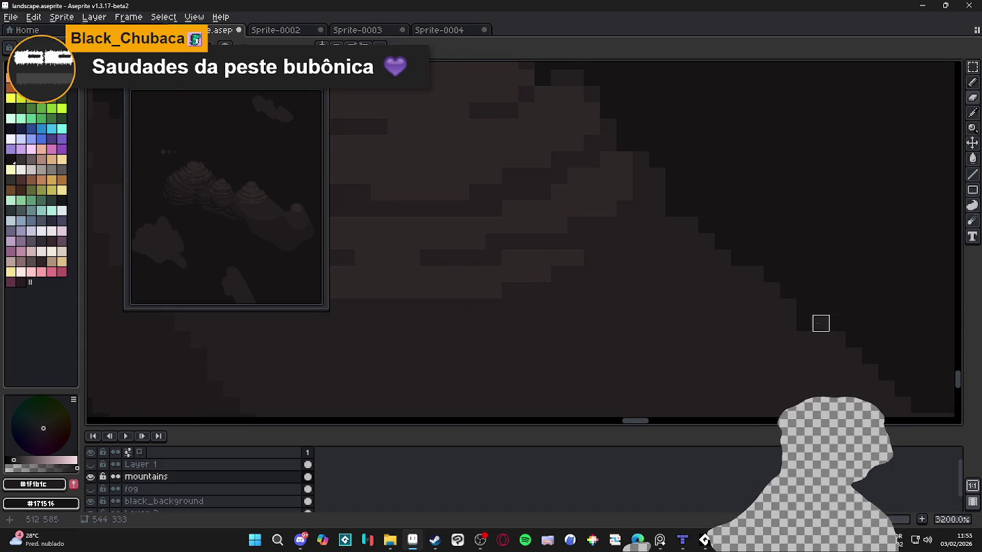
pyautogui.moveTo(853, 352); pyautogui.dragTo(776, 278)
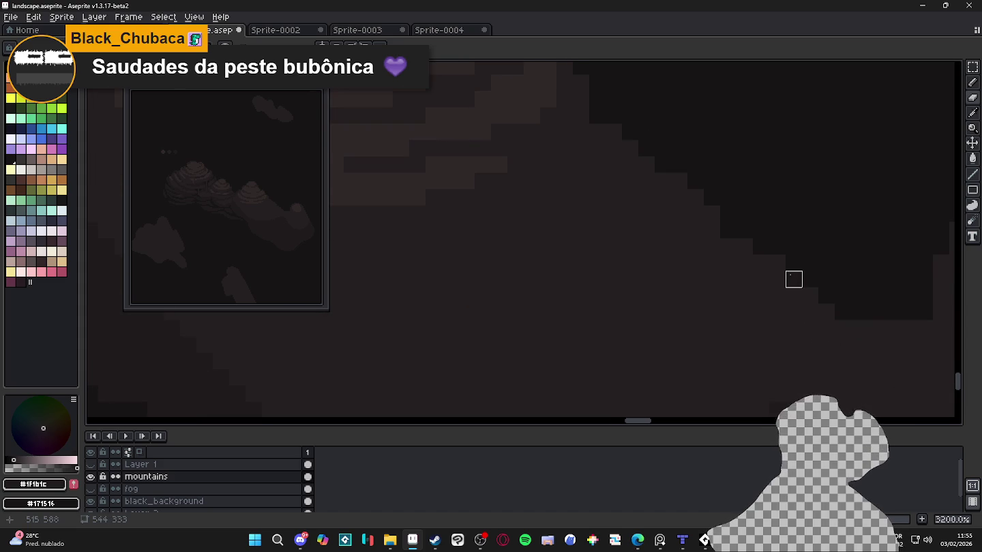
# Sample the #251F20 mountain tone from the canvas.
pyautogui.press('e')
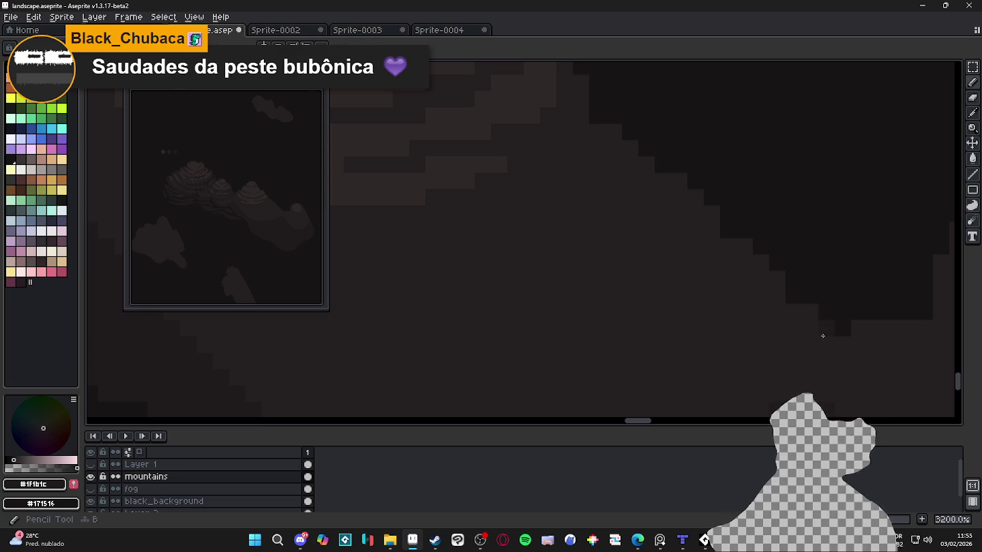
pyautogui.keyDown('alt'); pyautogui.click(818, 334); pyautogui.keyUp('alt')
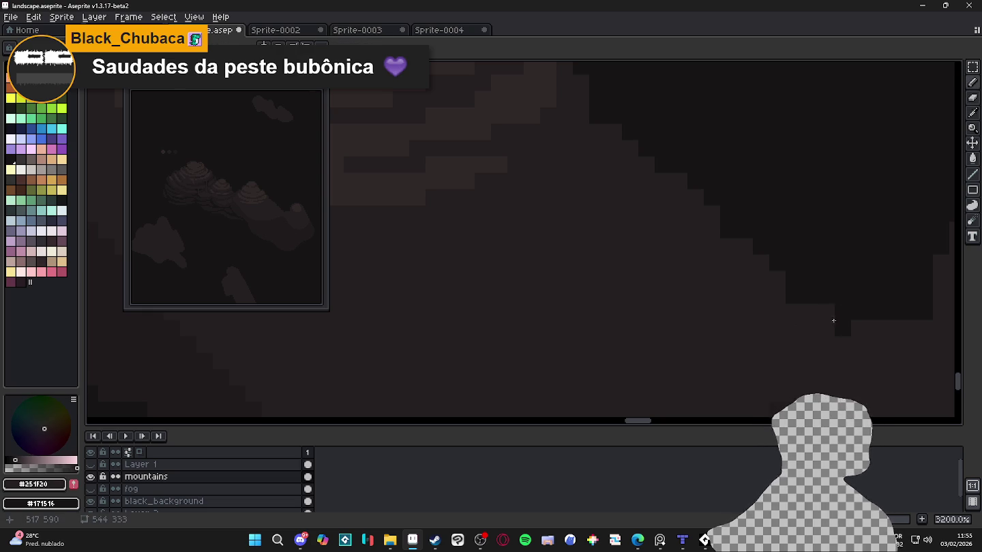
pyautogui.scroll(-3, 838, 327)
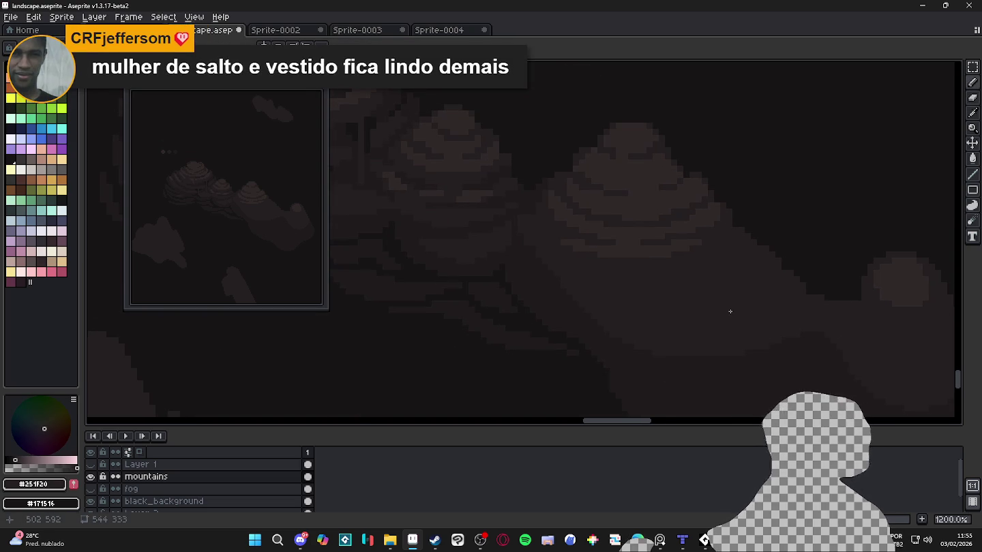
pyautogui.scroll(1, 433, 242)
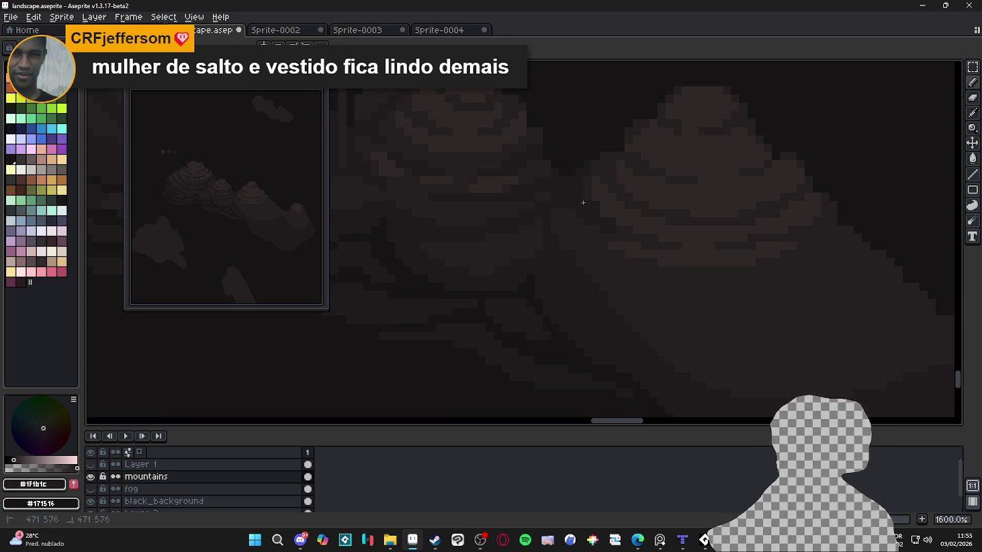
pyautogui.scroll(2, 621, 230)
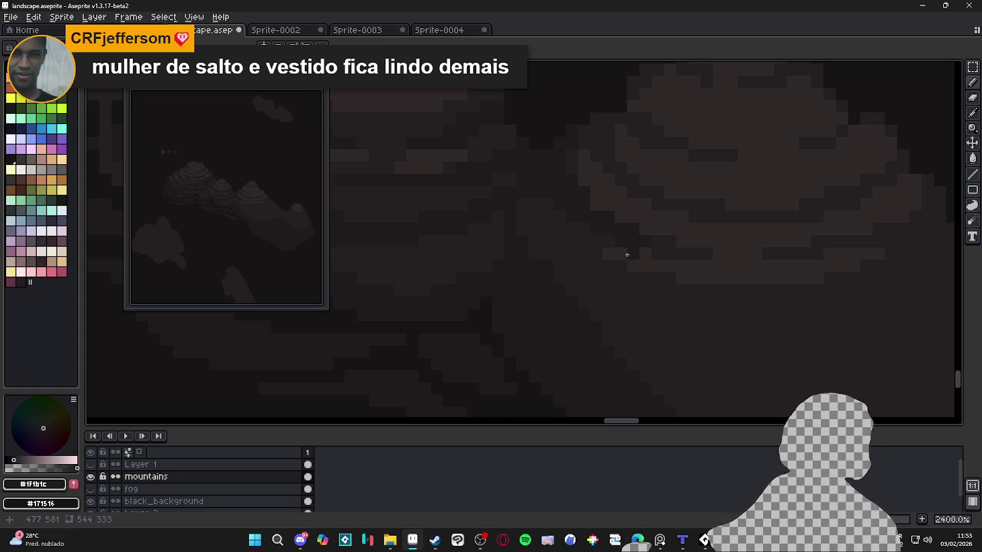
pyautogui.scroll(-3, 627, 254)
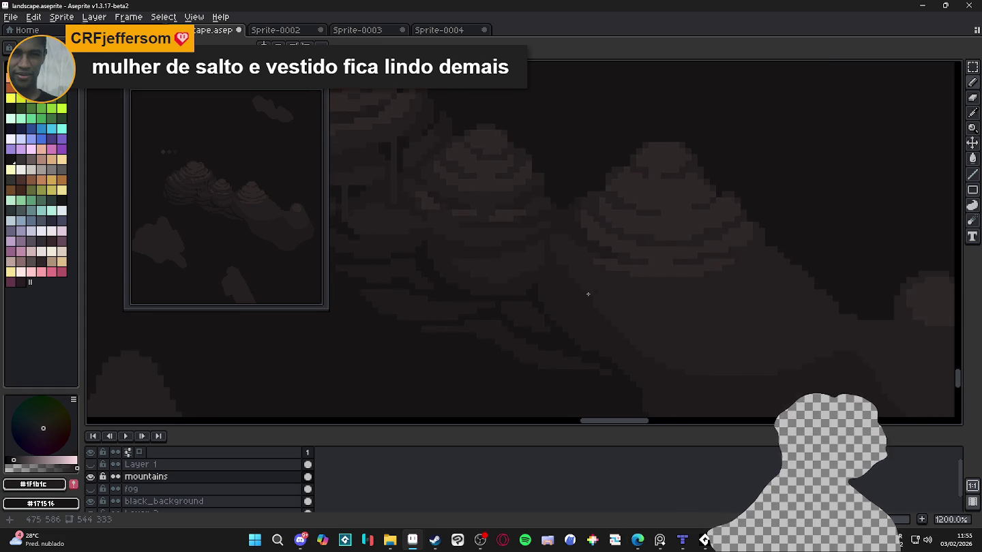
pyautogui.scroll(3, 557, 269)
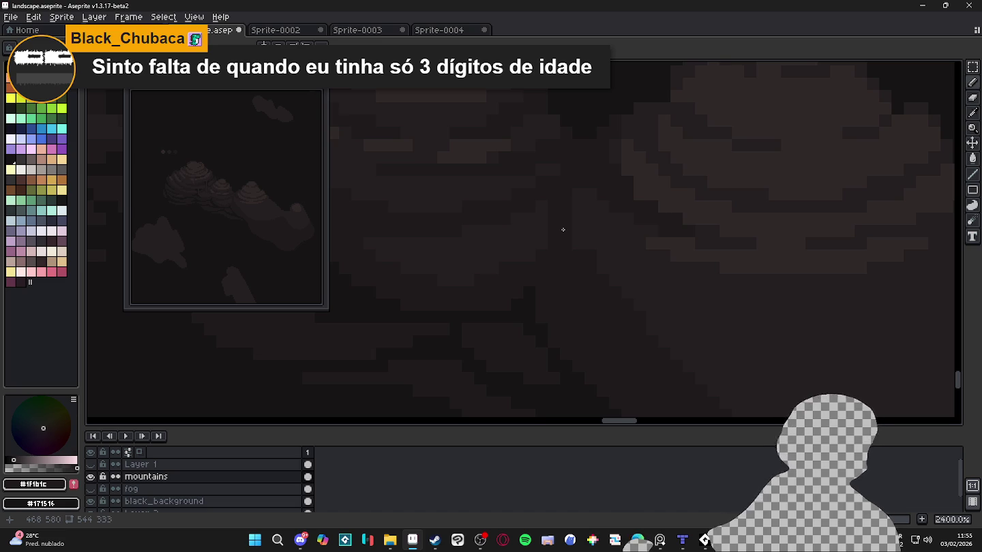
# Darken one shading pixel on the right mountain's slope.
pyautogui.scroll(-2, 606, 244)
pyautogui.scroll(-2, 695, 278)
pyautogui.scroll(3, 693, 265)
pyautogui.scroll(1, 658, 281)
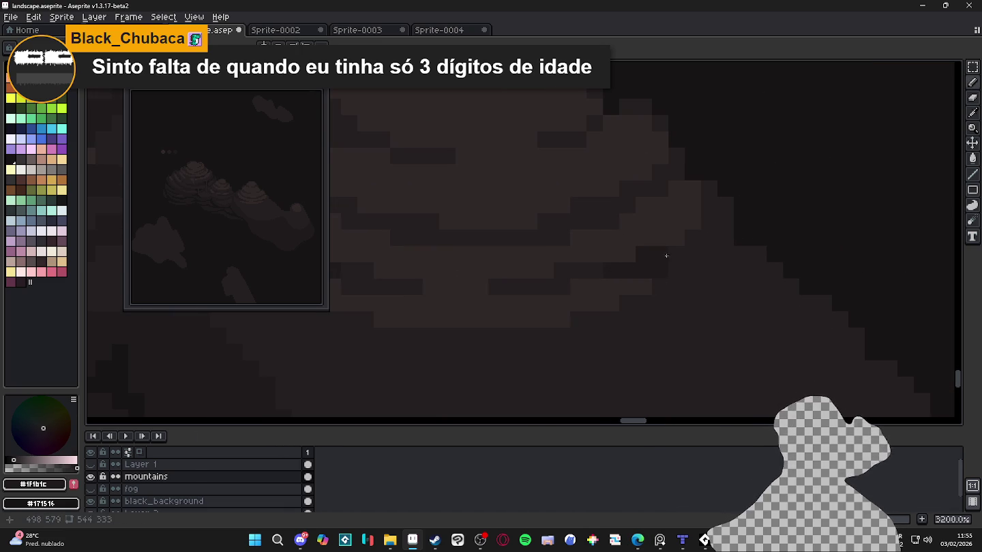
pyautogui.scroll(-1, 674, 254)
pyautogui.scroll(1, 607, 230)
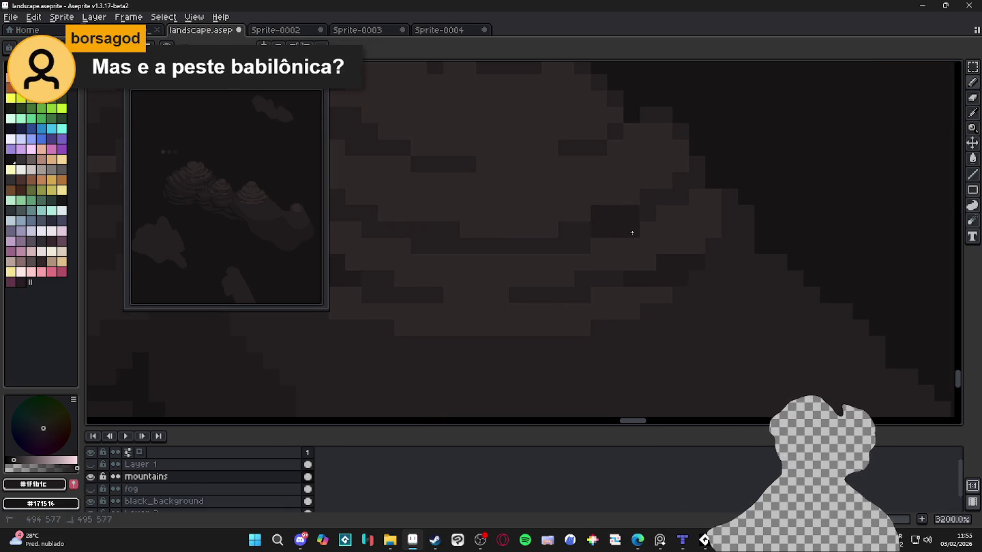
pyautogui.click(583, 214)
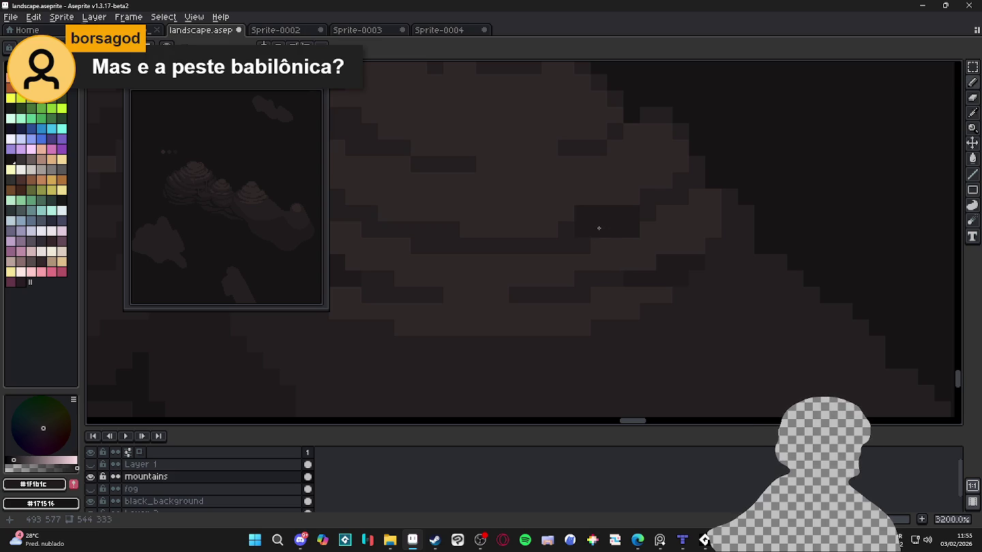
pyautogui.scroll(-1, 599, 227)
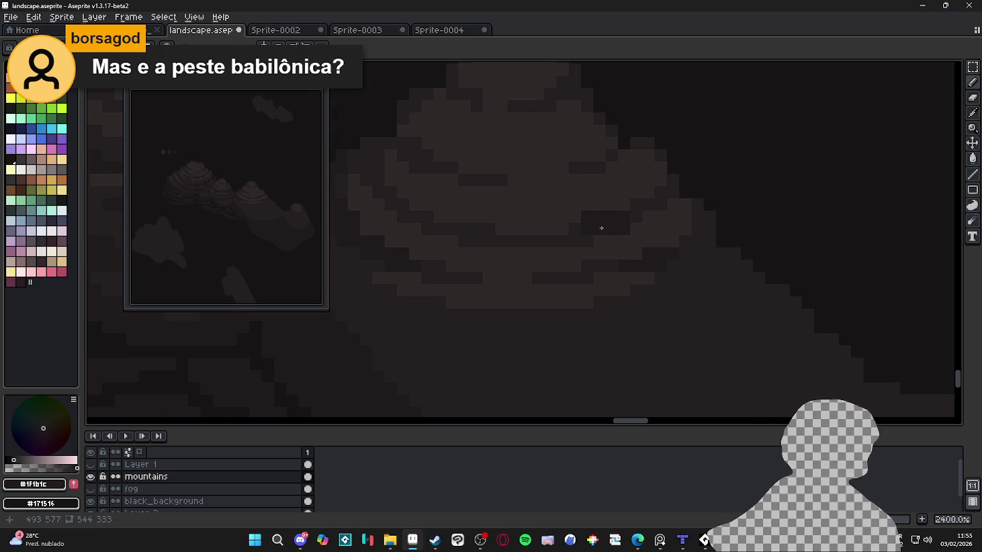
pyautogui.scroll(-3, 636, 241)
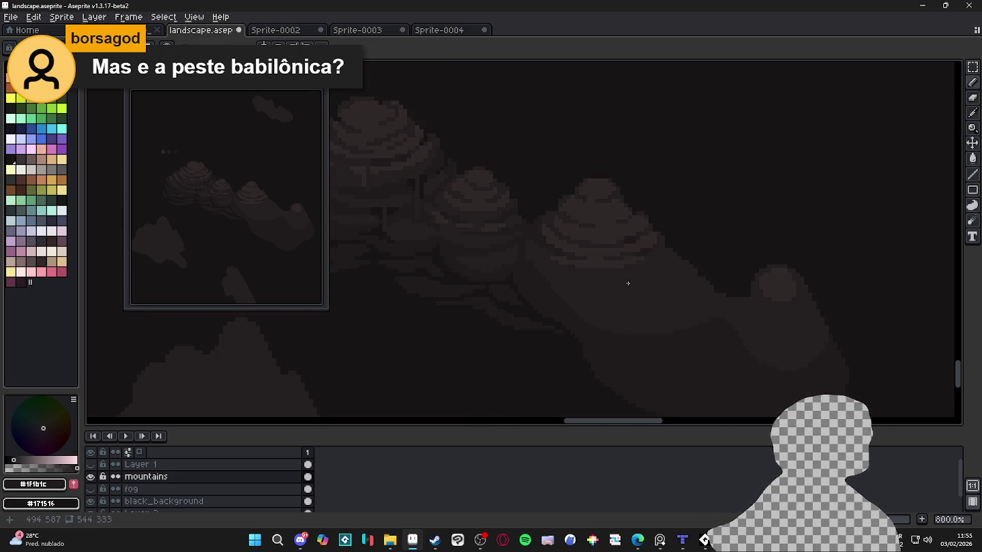
# Save the landscape.aseprite file with Ctrl+S.
pyautogui.scroll(2, 625, 280)
pyautogui.scroll(-1, 693, 255)
pyautogui.moveTo(692, 255); pyautogui.dragTo(711, 265)
pyautogui.moveTo(659, 288); pyautogui.dragTo(704, 320)
pyautogui.scroll(-3, 697, 313)
pyautogui.hotkey('ctrl', 's')
pyautogui.scroll(1, 721, 283)
pyautogui.scroll(2, 652, 253)
pyautogui.scroll(1, 712, 237)
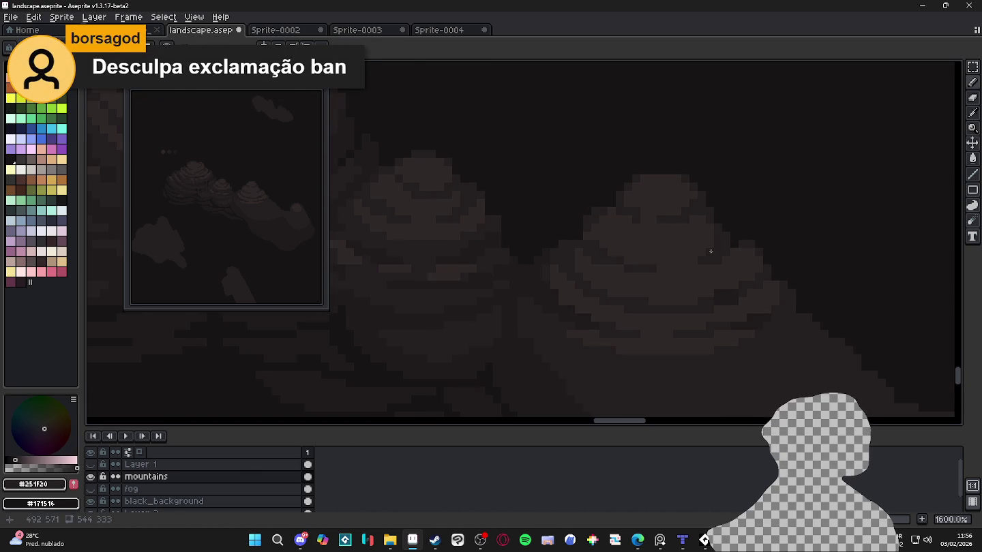
pyautogui.moveTo(706, 230); pyautogui.dragTo(699, 230)
pyautogui.scroll(-1, 695, 235)
pyautogui.hotkey('ctrl', 's')
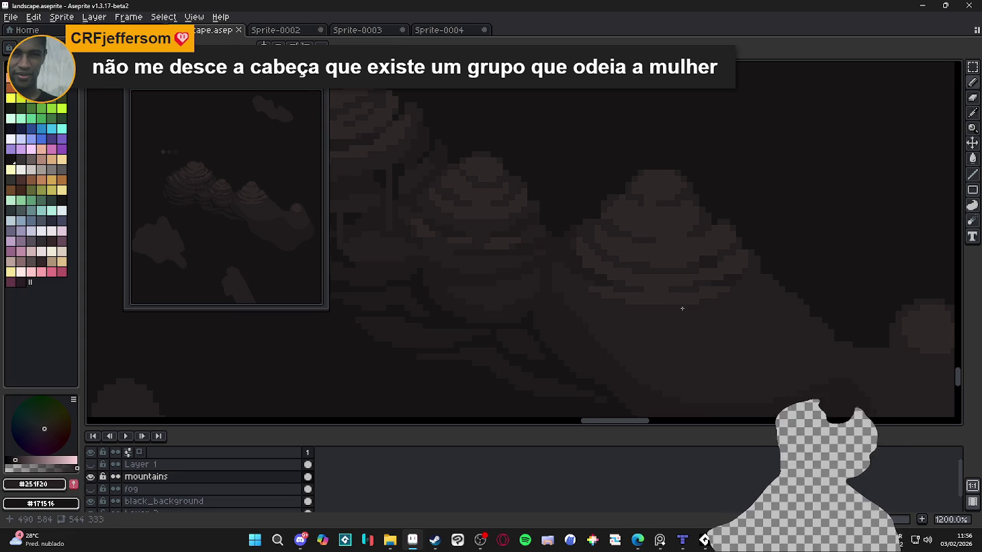
# Pick up the darker shade and paint two short dark strokes on the central mountain.
pyautogui.scroll(1, 734, 302)
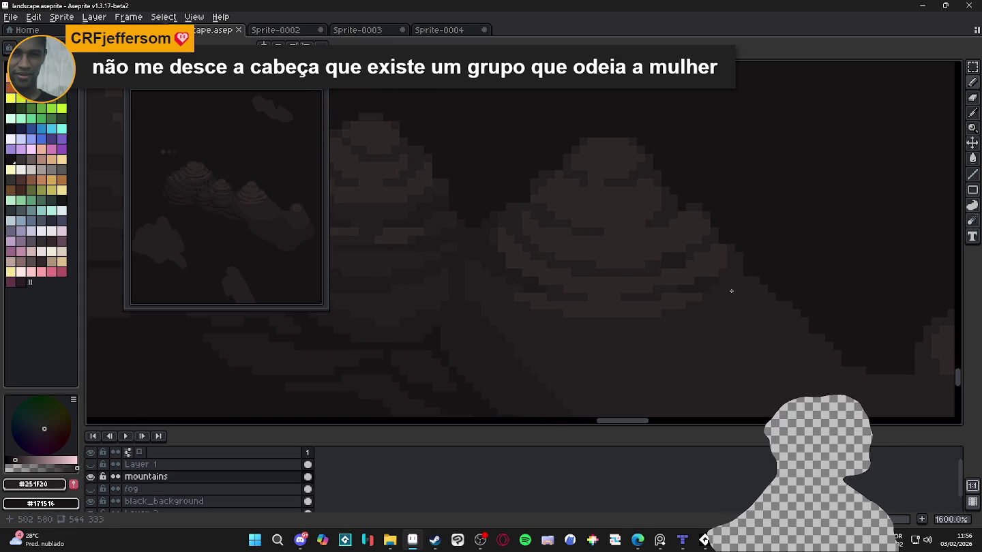
pyautogui.keyDown('alt'); pyautogui.click(511, 329); pyautogui.keyUp('alt')
pyautogui.moveTo(499, 330); pyautogui.dragTo(499, 327)
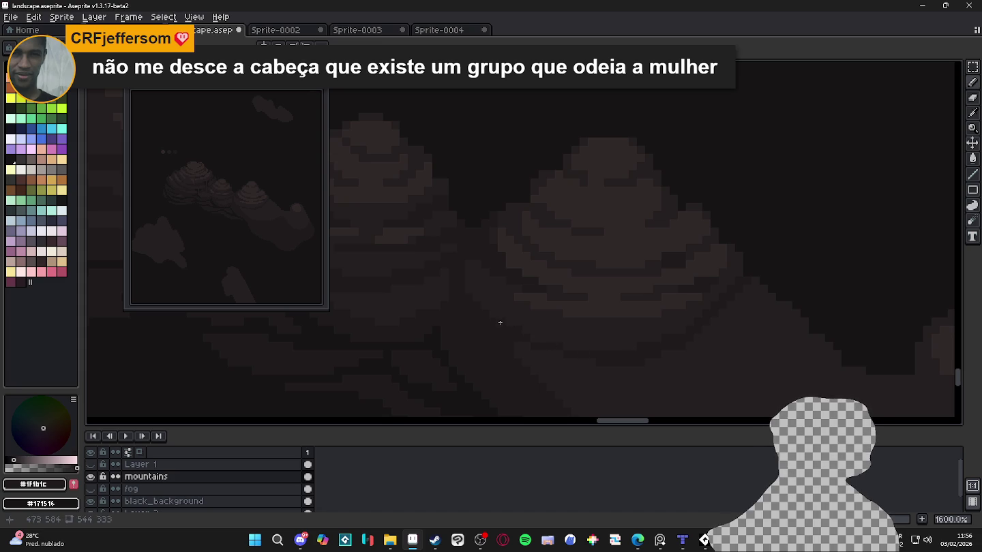
pyautogui.moveTo(561, 344); pyautogui.dragTo(579, 349)
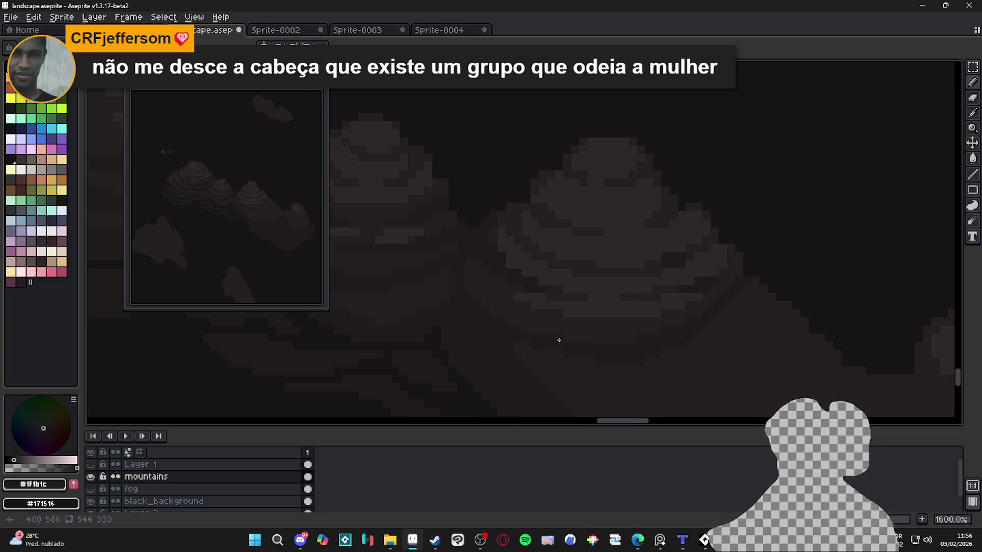
pyautogui.scroll(-1, 550, 336)
pyautogui.scroll(3, 690, 295)
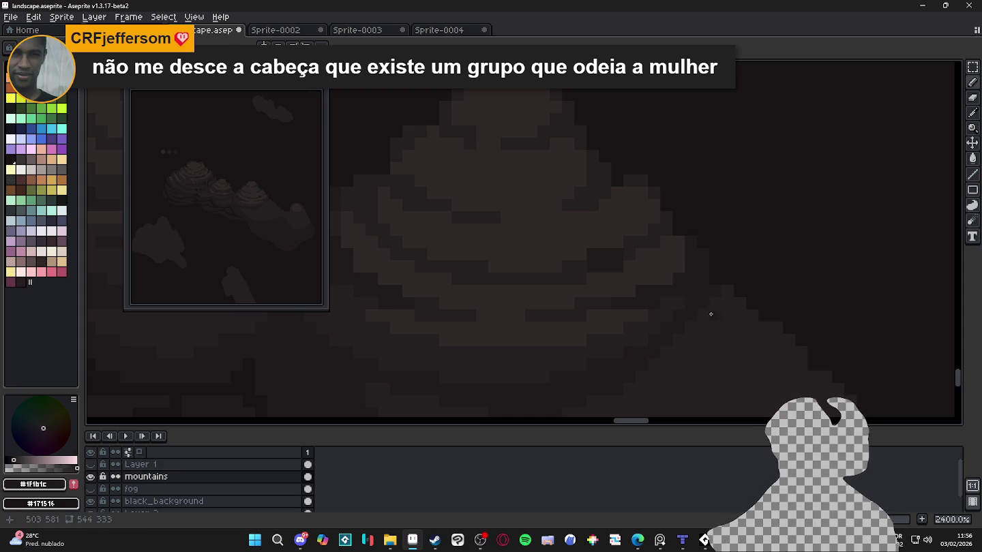
pyautogui.scroll(-3, 679, 251)
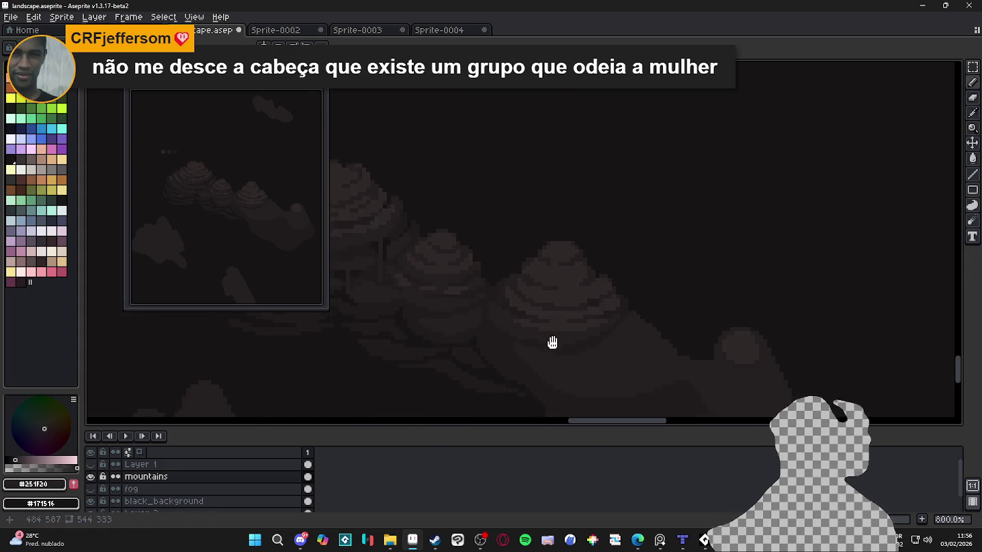
pyautogui.scroll(3, 614, 327)
pyautogui.press('e')
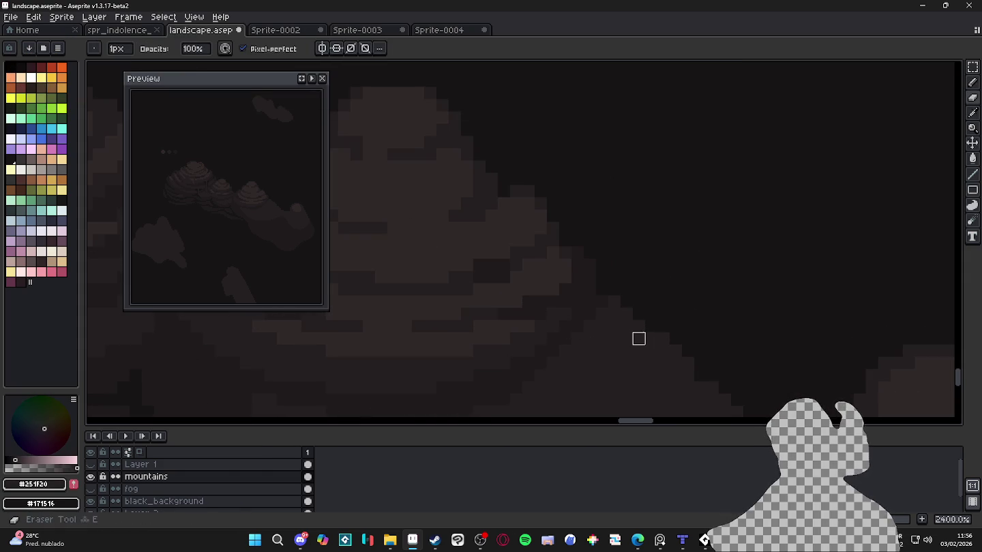
pyautogui.scroll(-2, 651, 324)
pyautogui.press('b')
pyautogui.keyDown('alt'); pyautogui.click(578, 313); pyautogui.keyUp('alt')
pyautogui.click(649, 298)
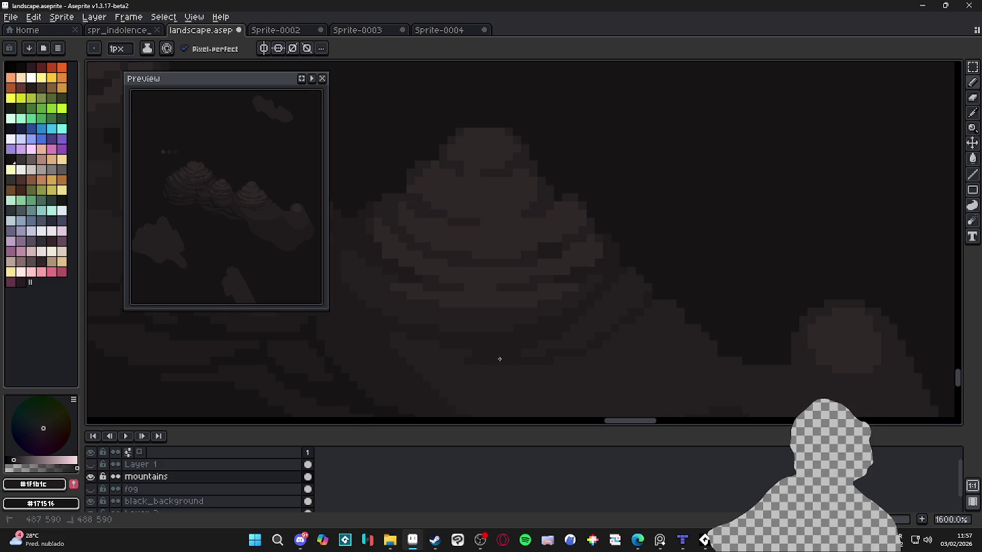
pyautogui.keyDown('alt'); pyautogui.click(565, 333); pyautogui.keyUp('alt')
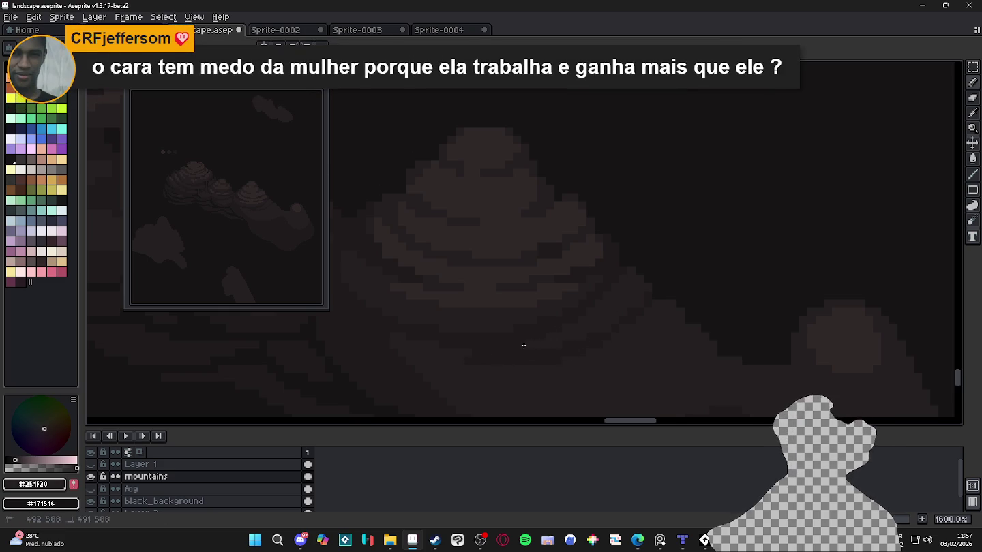
pyautogui.scroll(-2, 520, 345)
pyautogui.scroll(2, 471, 347)
pyautogui.scroll(1, 447, 342)
pyautogui.scroll(-1, 450, 351)
pyautogui.scroll(1, 451, 351)
pyautogui.scroll(1, 520, 310)
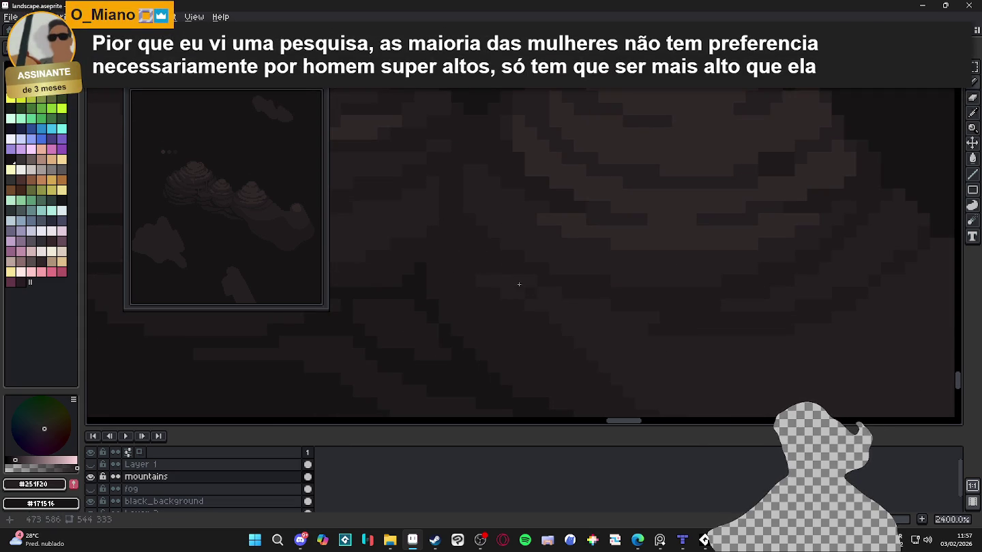
pyautogui.keyDown('alt'); pyautogui.click(504, 304); pyautogui.keyUp('alt')
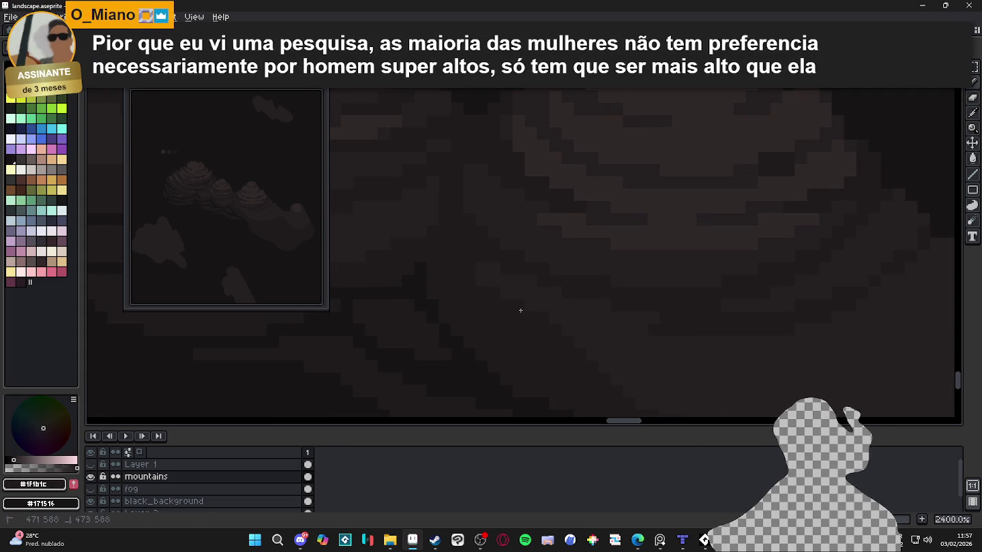
pyautogui.keyDown('alt'); pyautogui.click(639, 323); pyautogui.keyUp('alt')
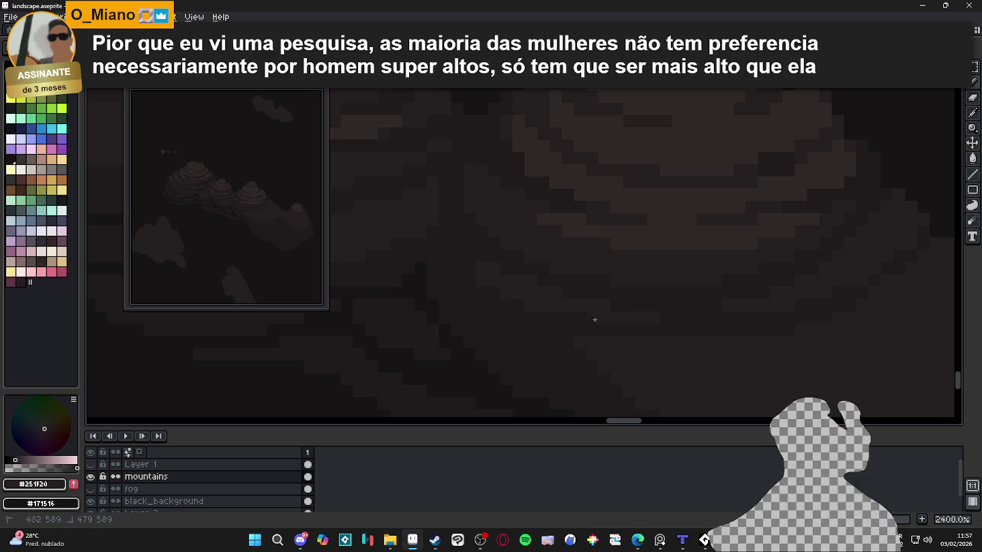
pyautogui.scroll(-1, 545, 314)
pyautogui.scroll(1, 519, 302)
pyautogui.scroll(1, 519, 303)
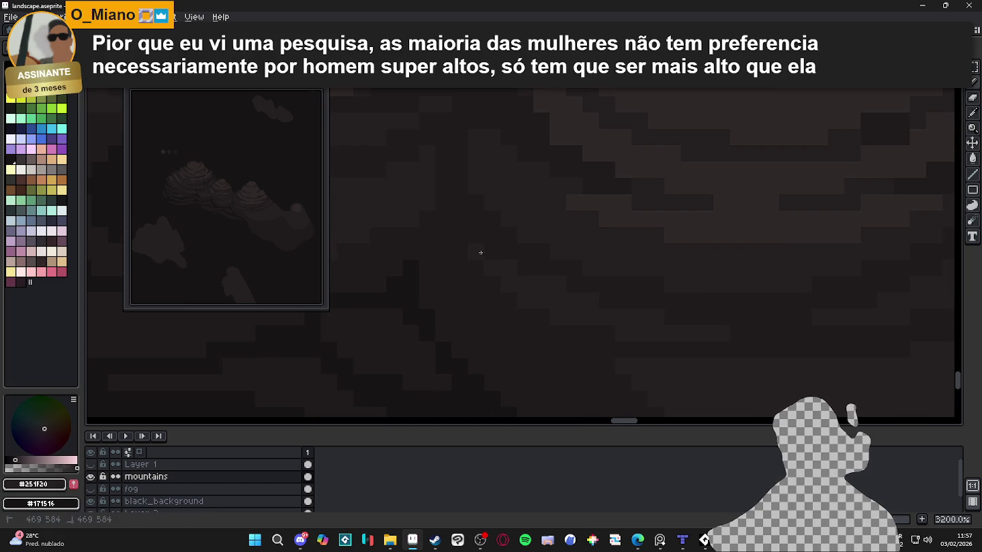
pyautogui.scroll(-4, 561, 339)
pyautogui.scroll(1, 602, 329)
pyautogui.scroll(-1, 587, 324)
pyautogui.scroll(1, 574, 330)
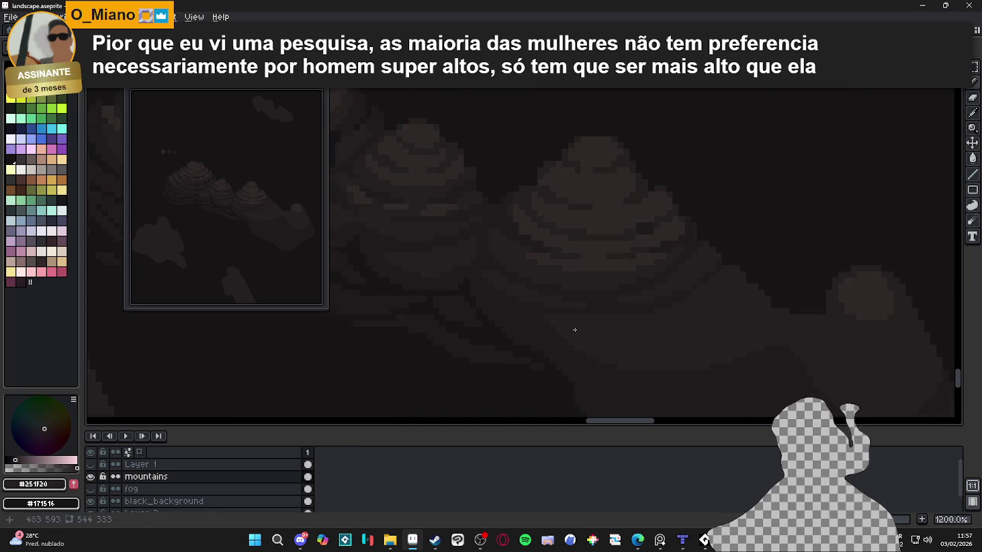
pyautogui.moveTo(552, 327); pyautogui.dragTo(628, 325)
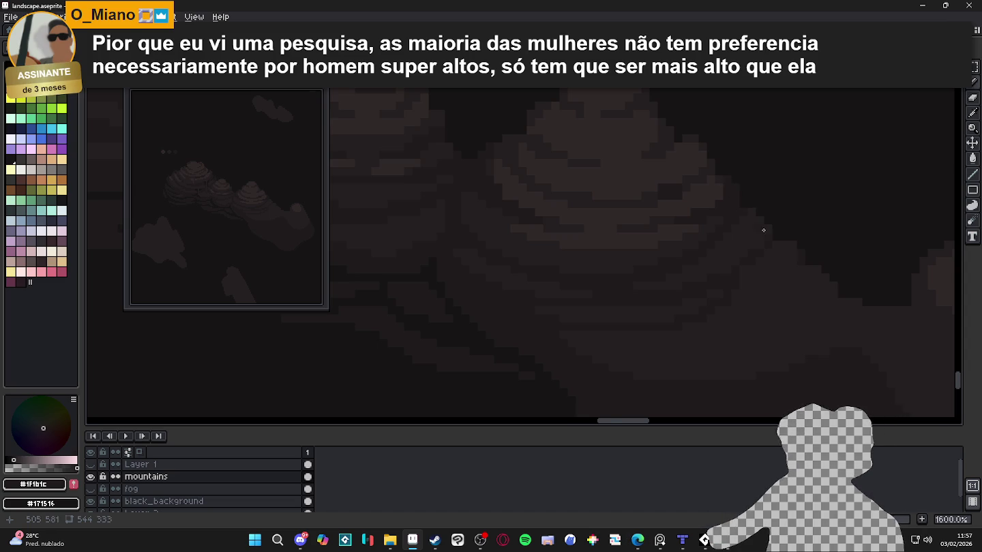
# Eyedrop the lighter brown-grey shade, then the darker shade, from the central mountain.
pyautogui.scroll(2, 745, 213)
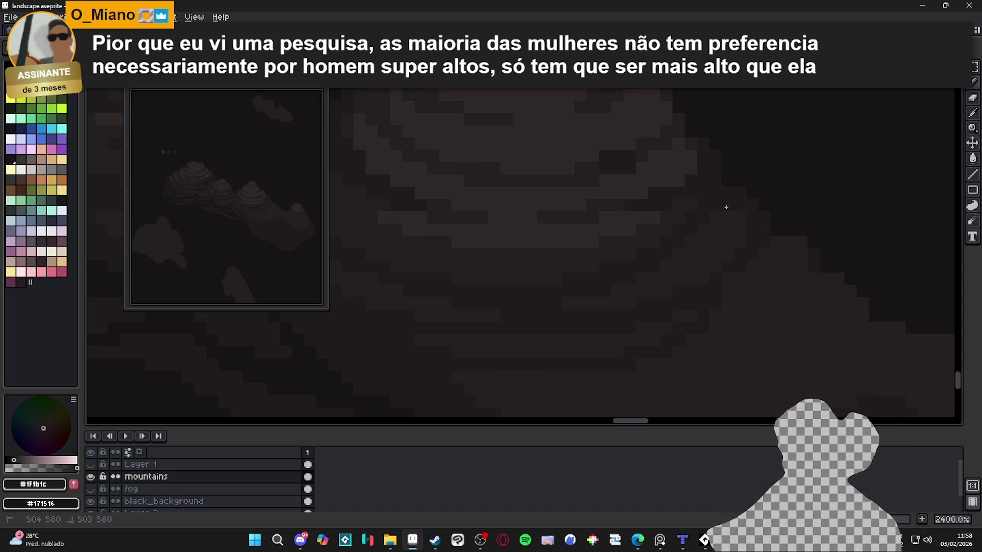
pyautogui.scroll(-2, 744, 218)
pyautogui.scroll(1, 743, 218)
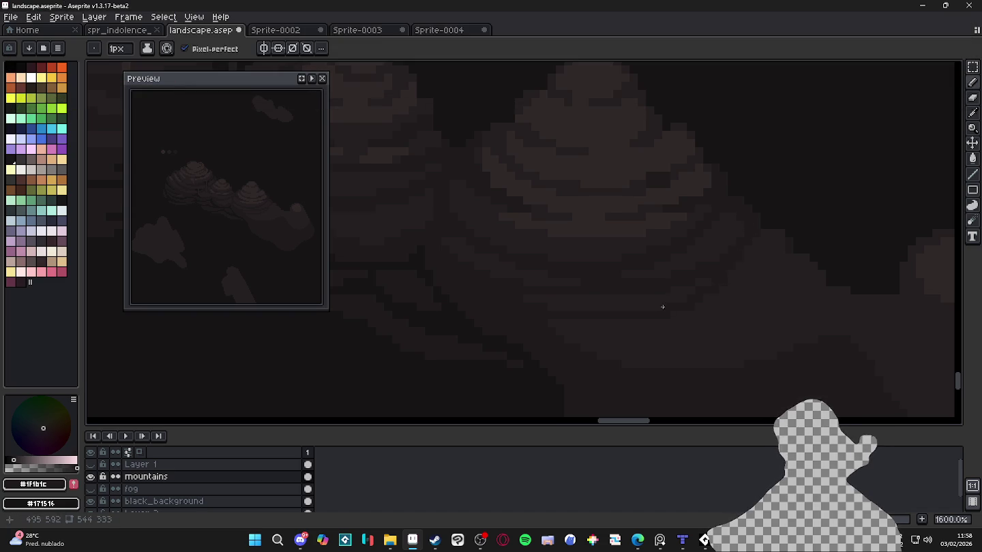
pyautogui.scroll(-1, 651, 301)
pyautogui.scroll(1, 763, 273)
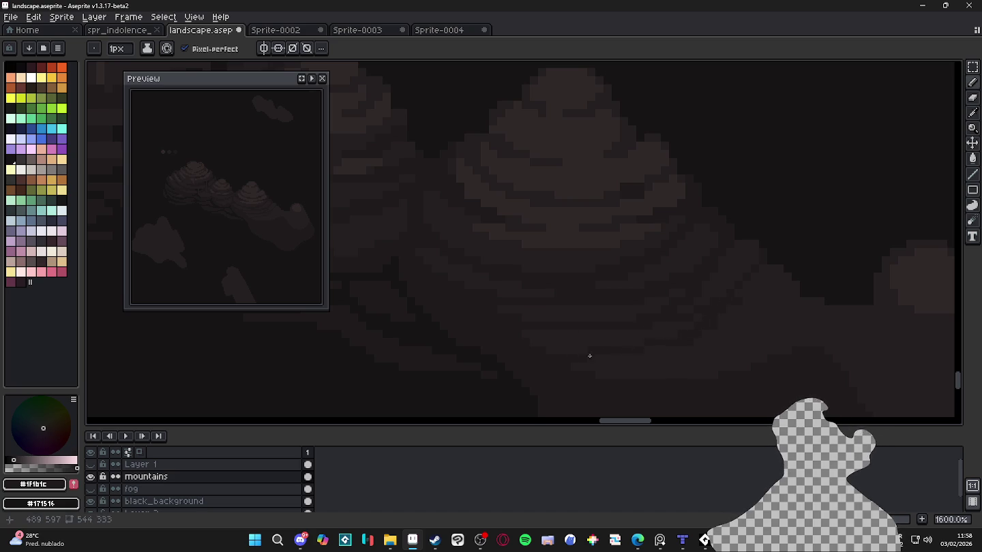
pyautogui.keyDown('alt'); pyautogui.click(543, 332); pyautogui.keyUp('alt')
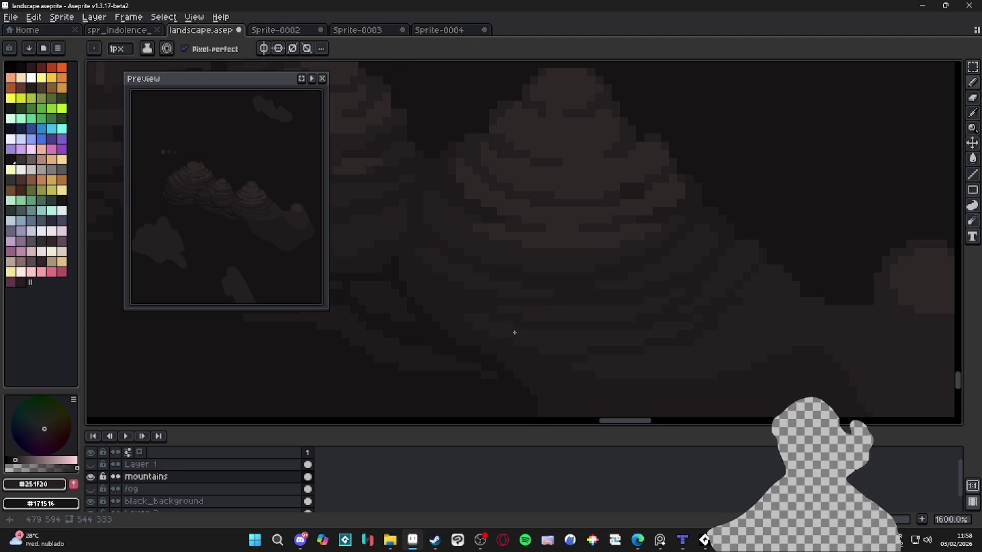
pyautogui.scroll(-1, 624, 341)
pyautogui.scroll(1, 621, 334)
pyautogui.keyDown('alt'); pyautogui.click(617, 330); pyautogui.keyUp('alt')
pyautogui.scroll(-1, 619, 327)
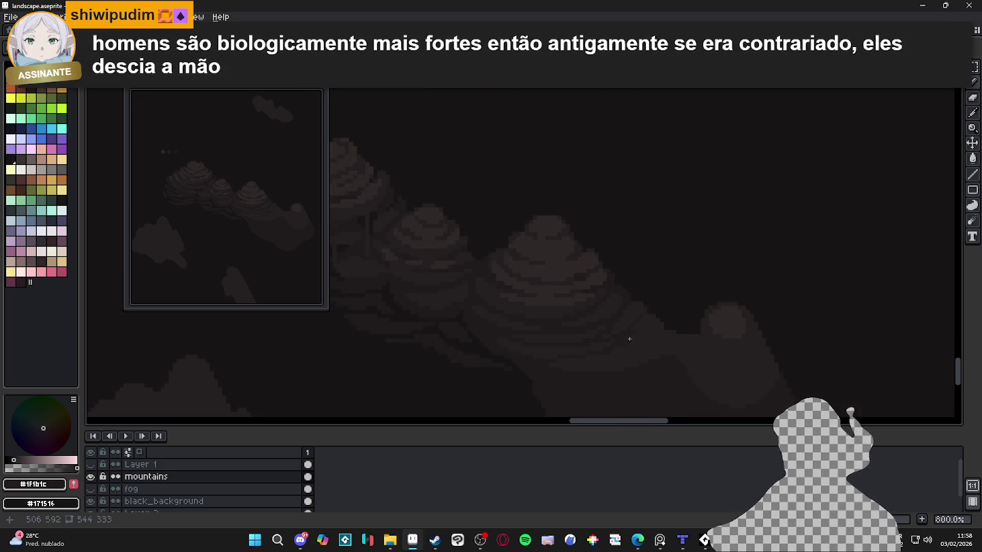
pyautogui.scroll(1, 644, 315)
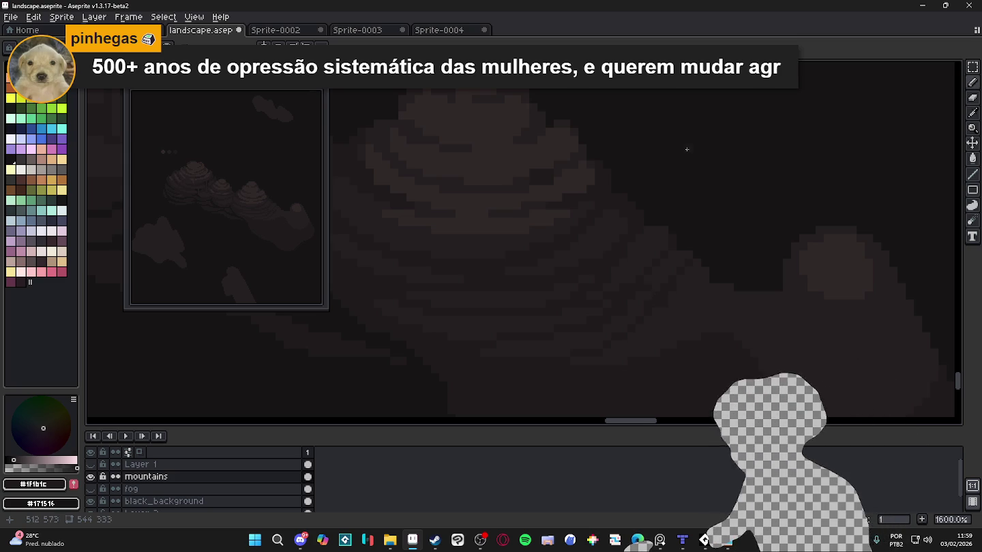
# Eyedropper a lighter warm grey, then the dark shade #1F1B1C, from the mountain.
pyautogui.scroll(-1, 587, 283)
pyautogui.scroll(-1, 585, 276)
pyautogui.scroll(1, 585, 220)
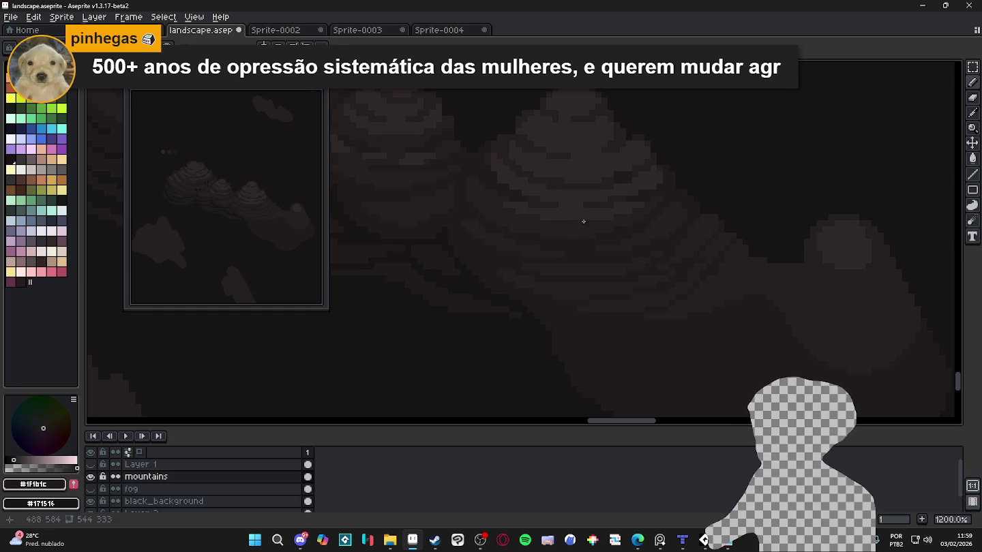
pyautogui.keyDown('alt'); pyautogui.click(591, 210); pyautogui.keyUp('alt')
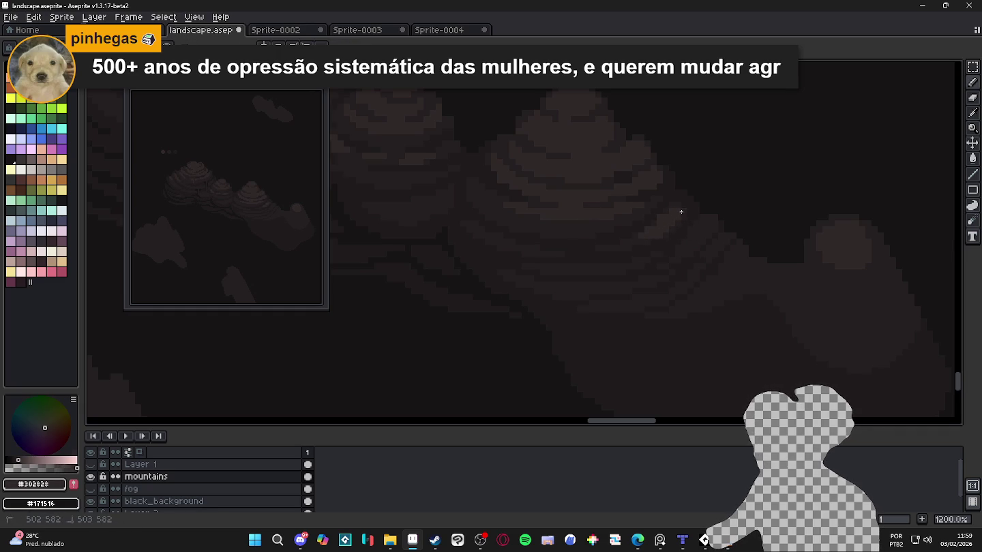
pyautogui.scroll(-1, 672, 218)
pyautogui.scroll(-1, 627, 232)
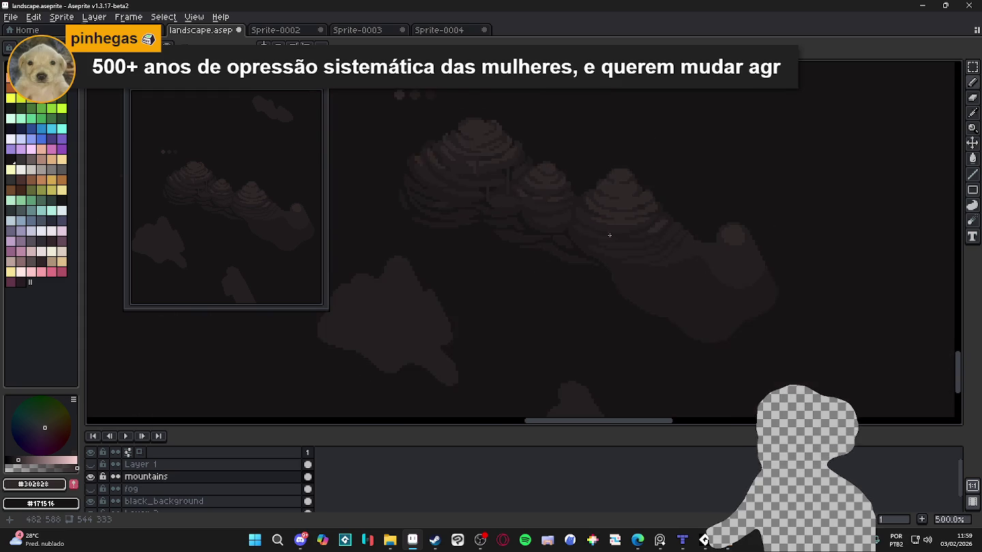
pyautogui.scroll(1, 696, 231)
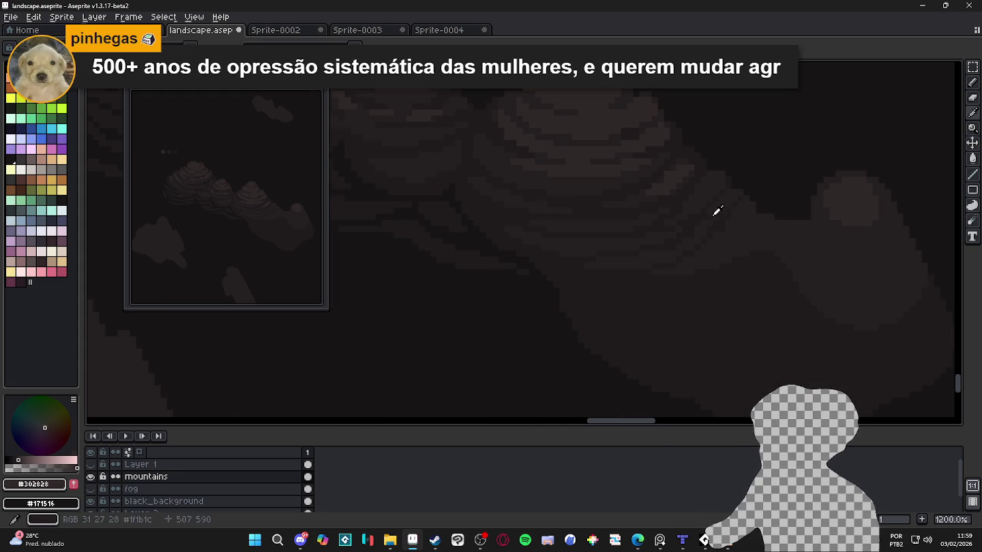
pyautogui.keyDown('alt'); pyautogui.click(712, 209); pyautogui.keyUp('alt')
# Shrink the pencil to 1px and zoom in on the right mountain's lower slope.
pyautogui.scroll(1, 725, 192)
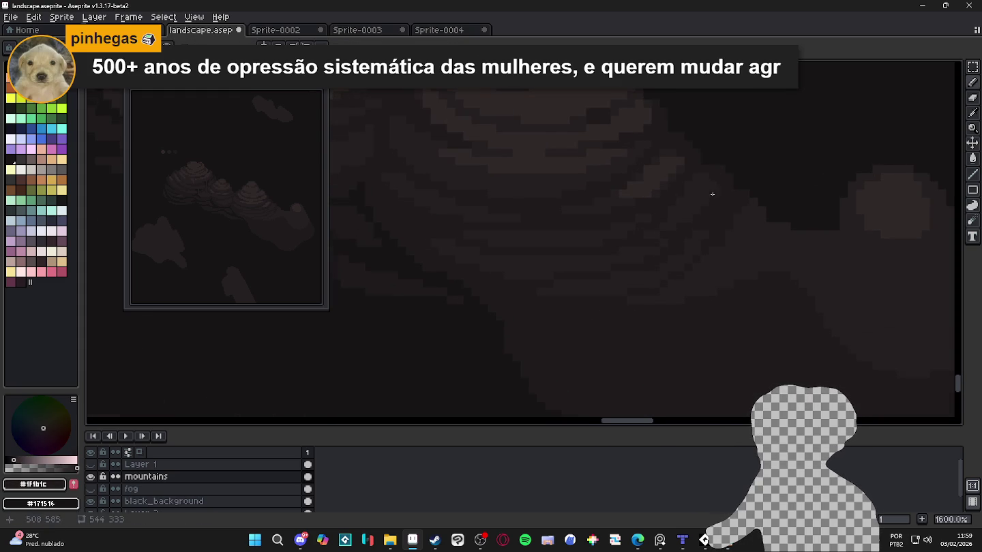
pyautogui.scroll(-1, 703, 197)
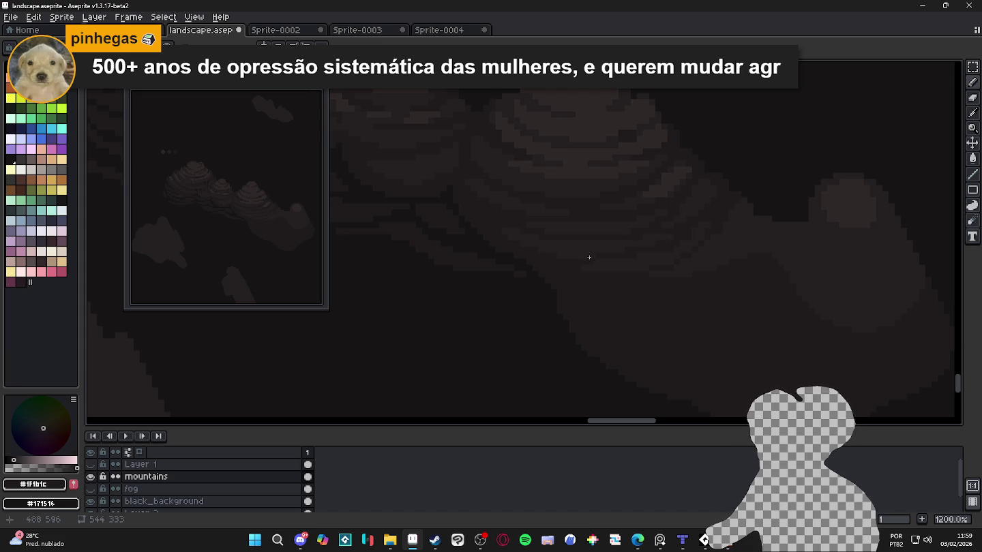
pyautogui.scroll(-3, 681, 274)
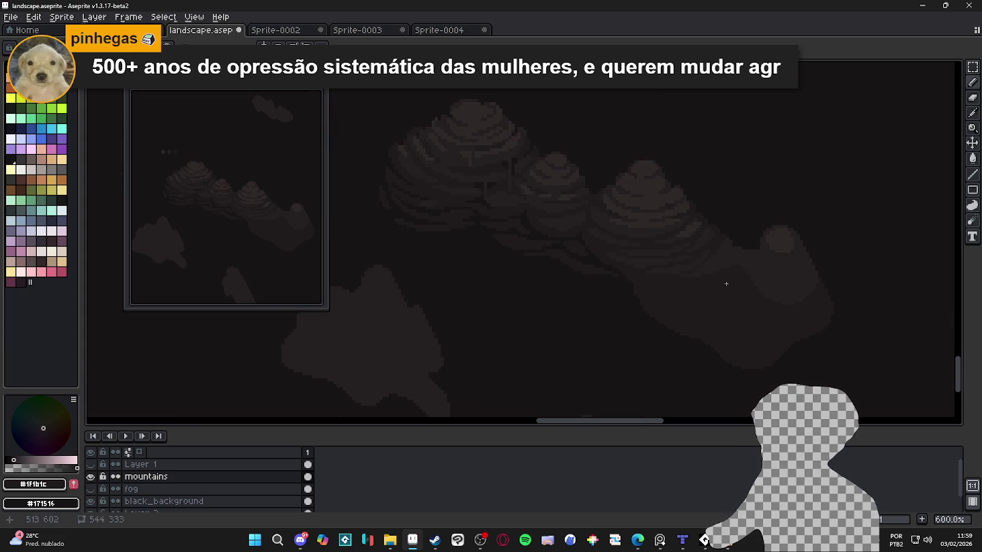
pyautogui.scroll(1, 715, 291)
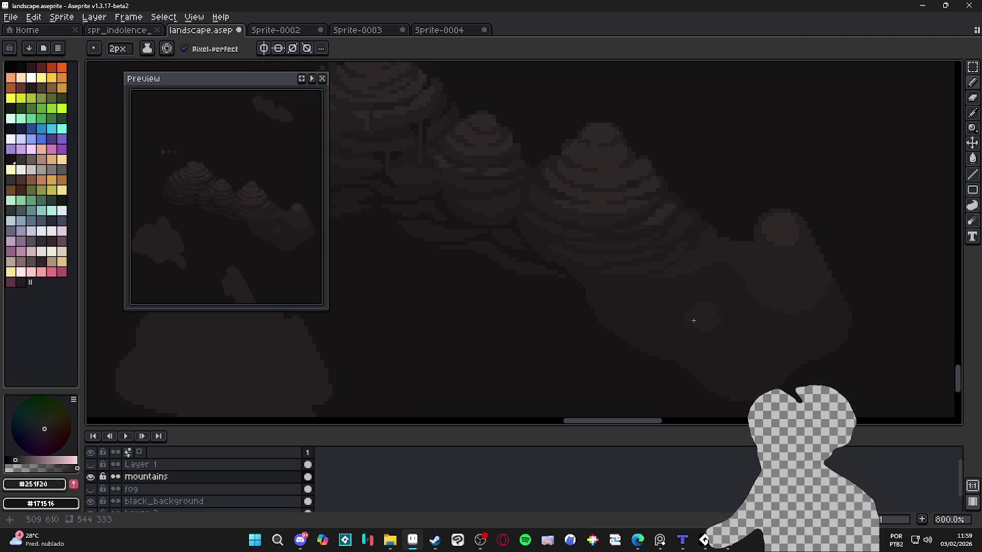
pyautogui.press('-')
pyautogui.scroll(3, 715, 333)
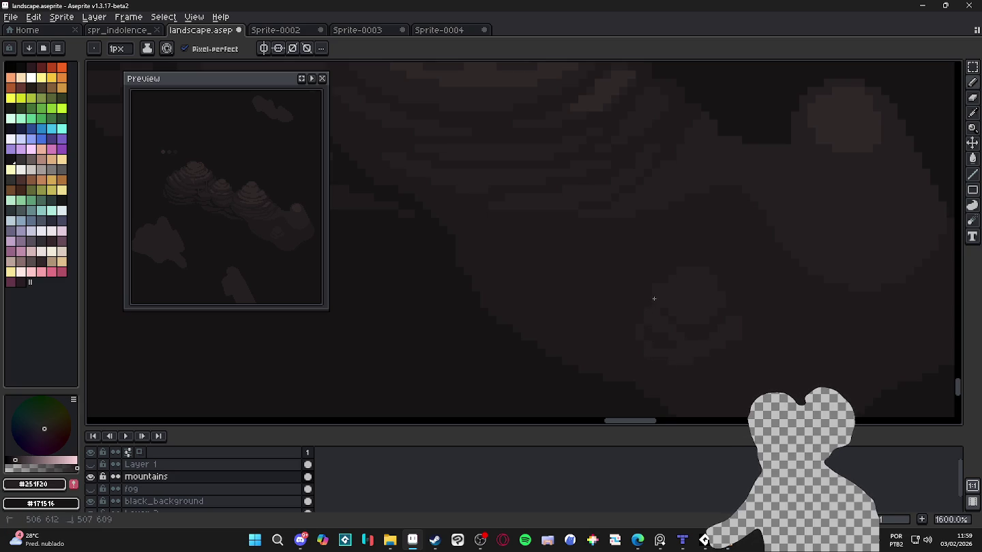
# Pick shade #302828 from the artwork and set the brush to 1px.
pyautogui.scroll(-4, 700, 331)
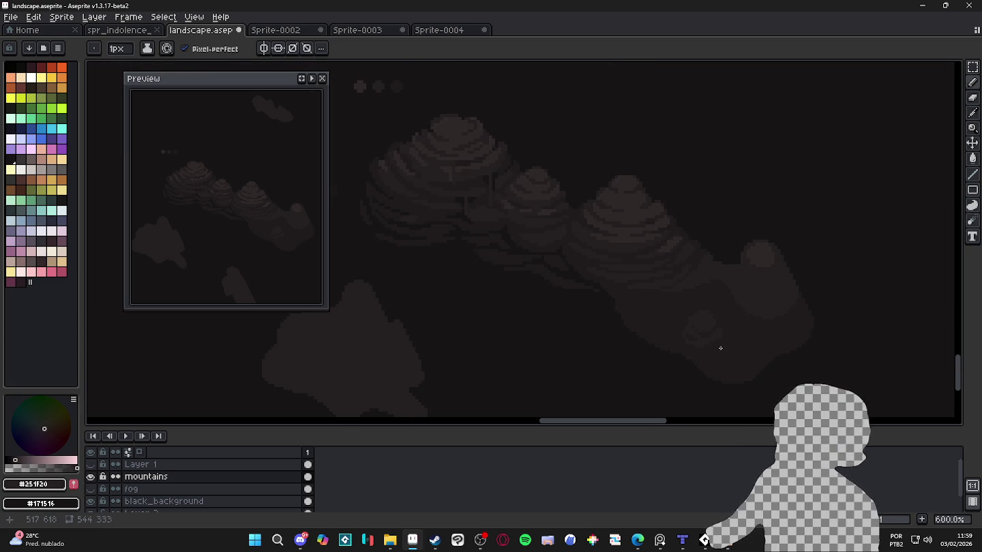
pyautogui.scroll(1, 721, 348)
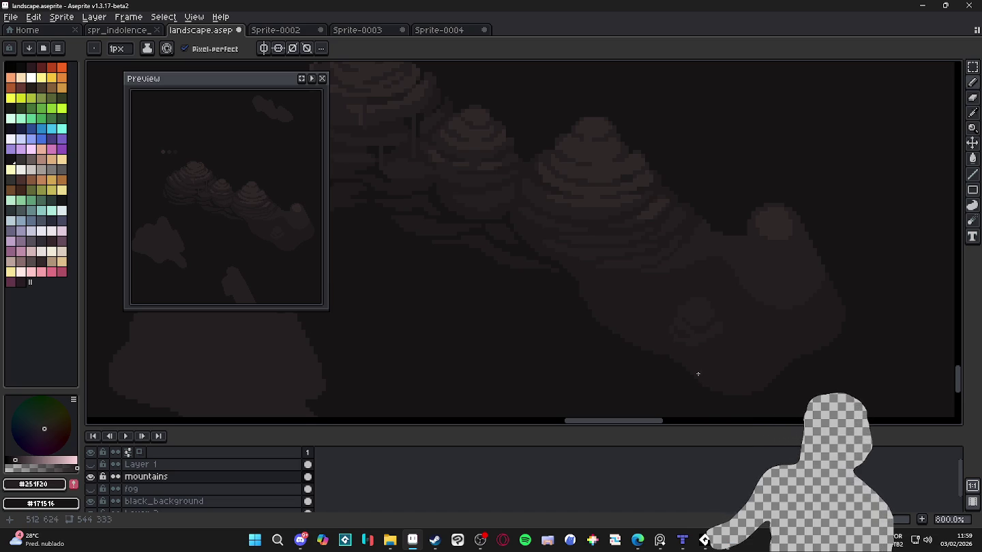
pyautogui.scroll(1, 760, 226)
pyautogui.keyDown('alt'); pyautogui.click(725, 274); pyautogui.keyUp('alt')
pyautogui.scroll(1, 726, 274)
pyautogui.press('+')
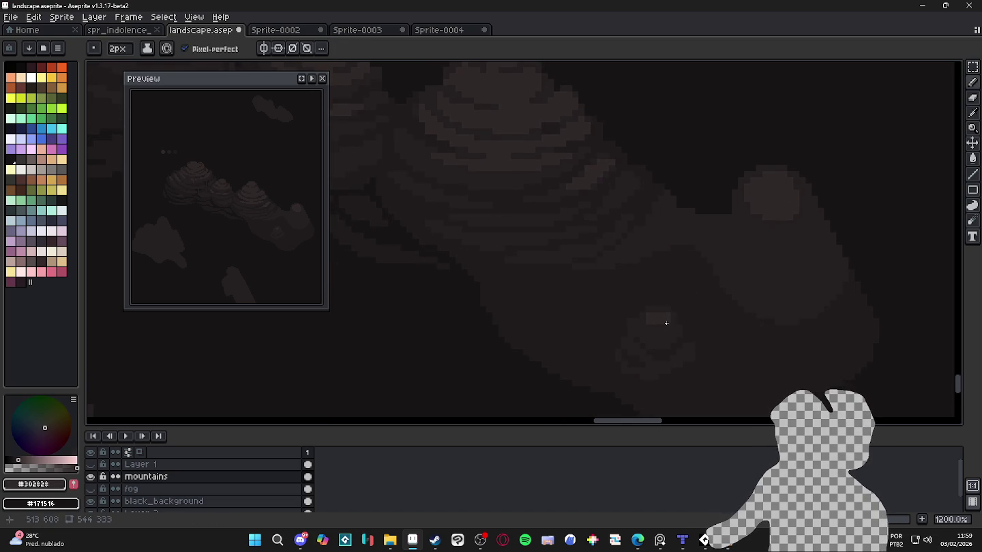
pyautogui.press('-')
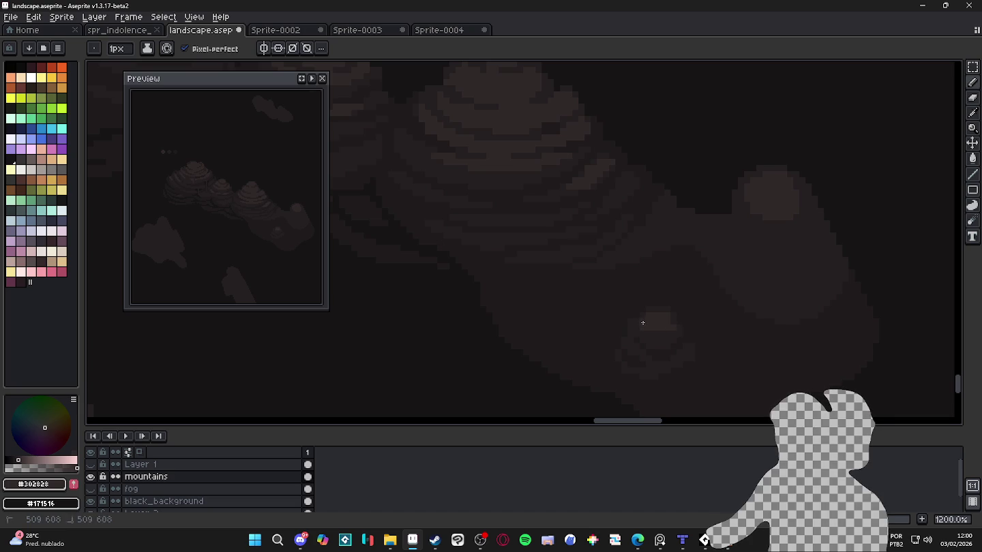
# Draw a dark vertical shading line down the rock mound.
pyautogui.scroll(-3, 656, 338)
pyautogui.scroll(4, 656, 338)
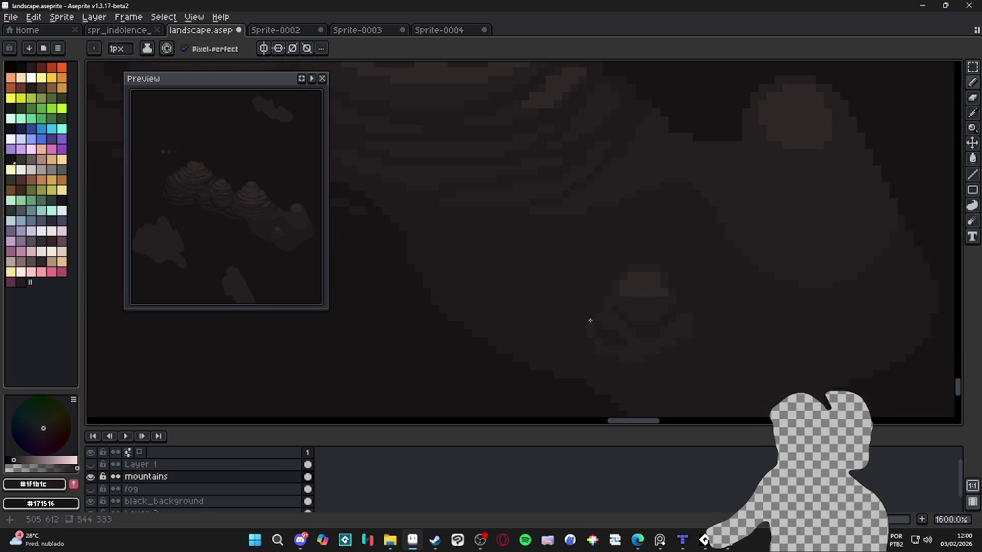
pyautogui.scroll(-4, 617, 329)
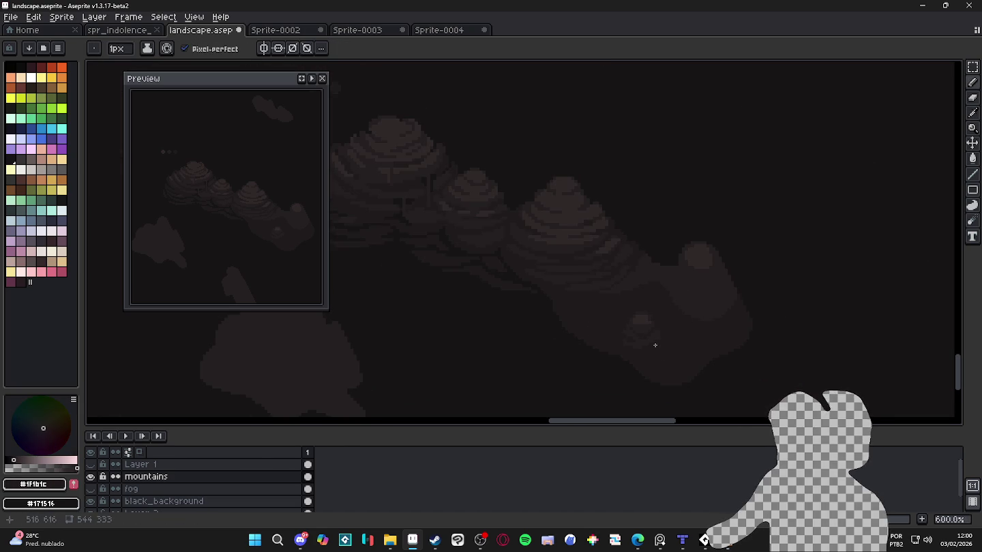
pyautogui.scroll(2, 614, 361)
pyautogui.scroll(2, 601, 307)
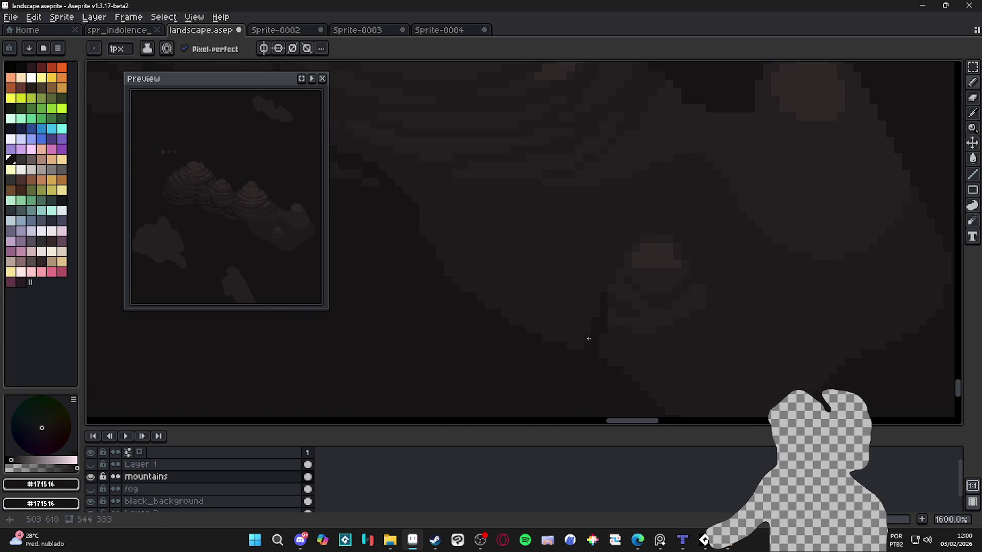
pyautogui.moveTo(657, 302); pyautogui.dragTo(669, 321)
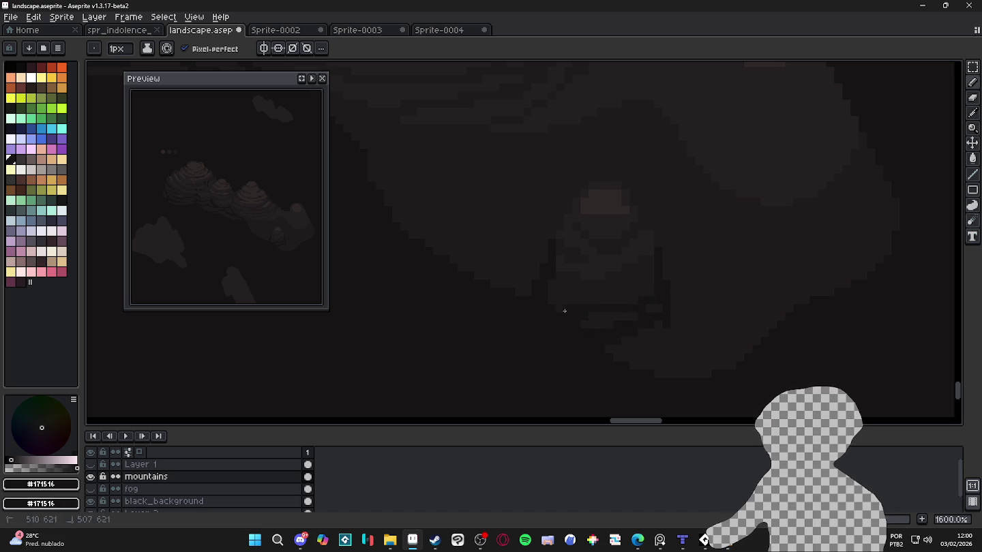
# Sample shades #1F1B1C and then the darkest #171516, and pan left across the canvas.
pyautogui.scroll(-2, 648, 282)
pyautogui.scroll(3, 644, 287)
pyautogui.keyDown('alt'); pyautogui.click(639, 290); pyautogui.keyUp('alt')
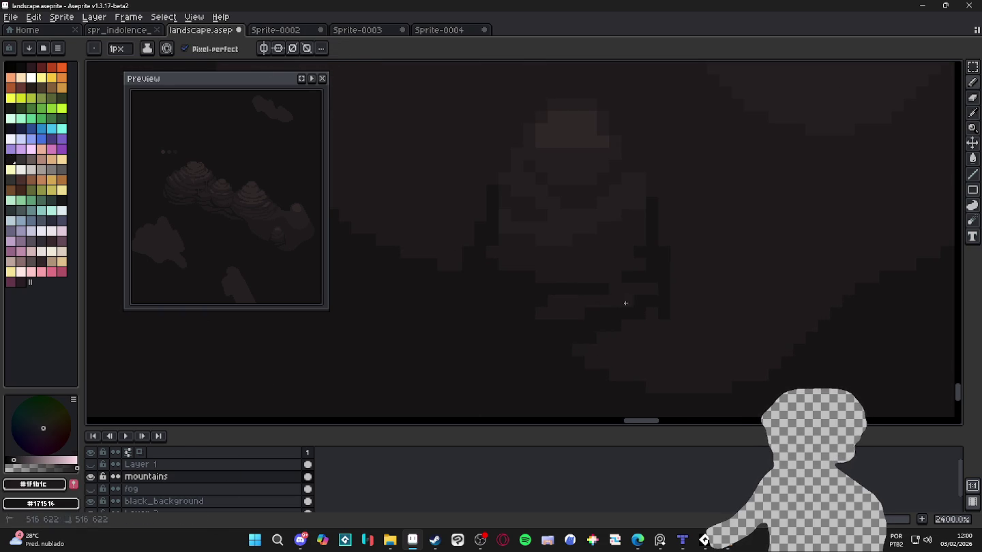
pyautogui.keyDown('alt'); pyautogui.click(618, 279); pyautogui.keyUp('alt')
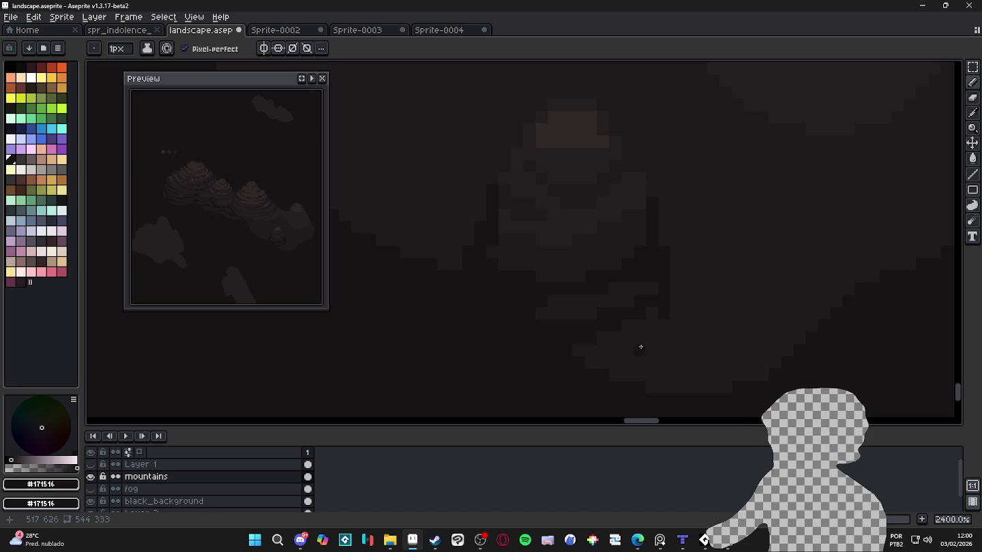
pyautogui.scroll(-2, 641, 344)
pyautogui.scroll(-2, 634, 341)
pyautogui.scroll(-2, 645, 344)
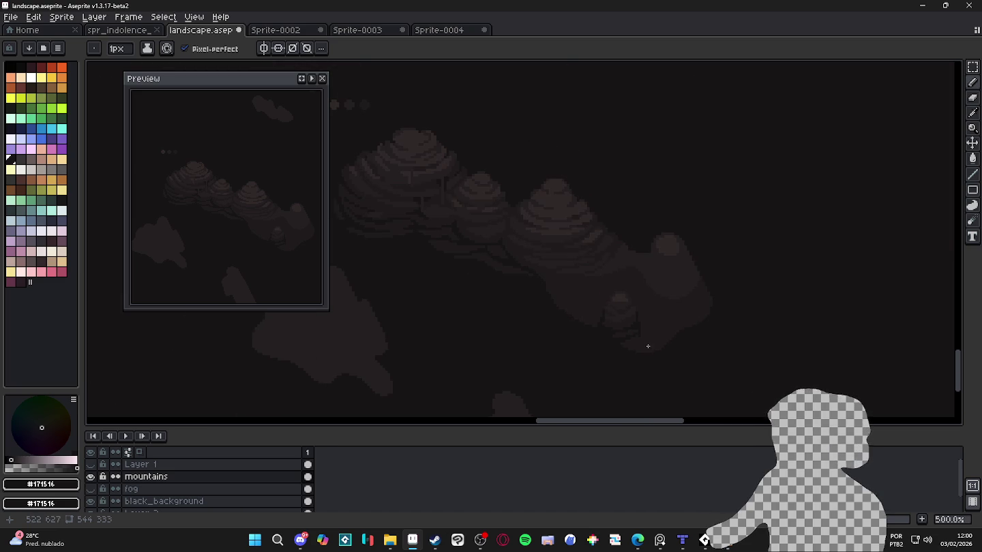
pyautogui.hscroll(-2, 637, 330)
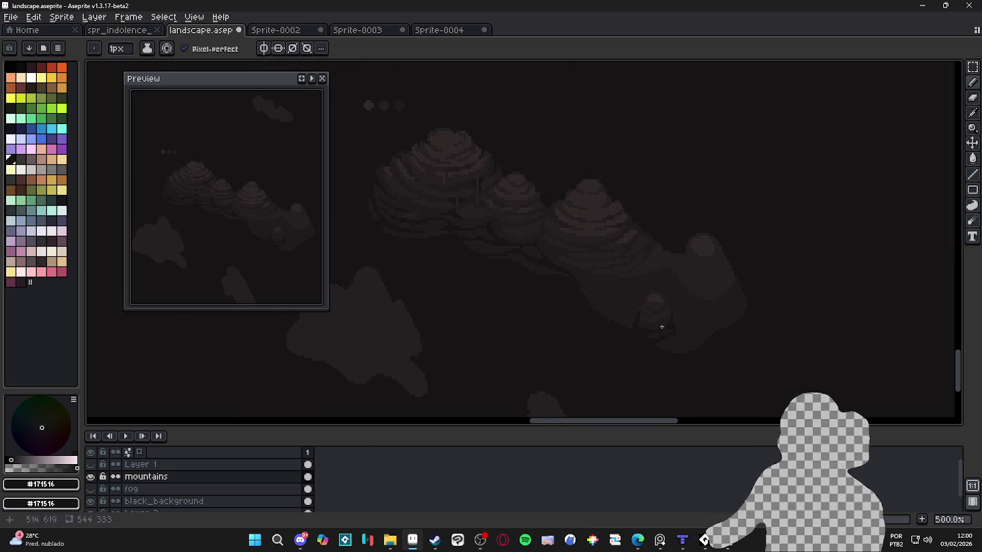
pyautogui.hscroll(-1, 600, 283)
pyautogui.hscroll(-1, 613, 276)
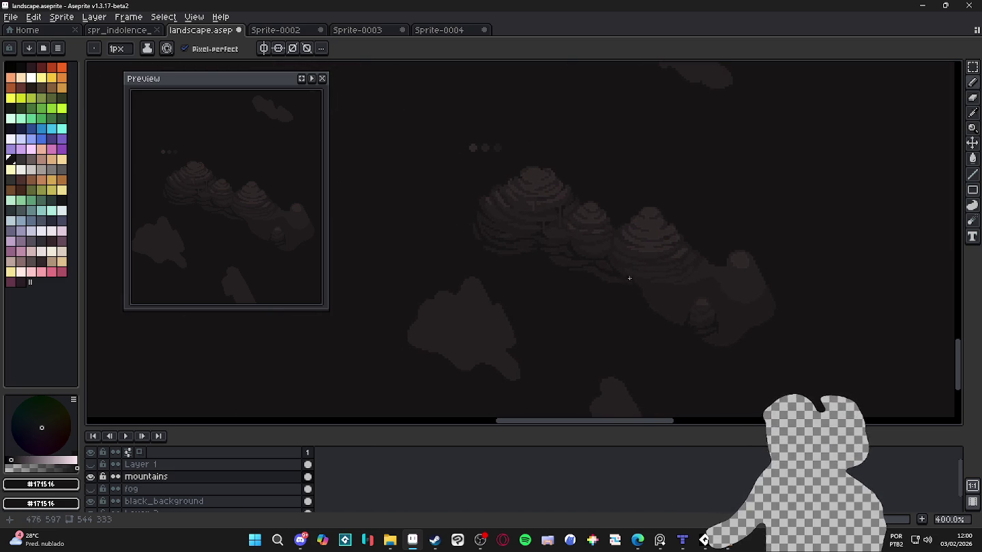
pyautogui.hscroll(-1, 593, 259)
# Save landscape.aseprite and zoom out to review the shaded peaks and mound.
pyautogui.hotkey('ctrl', 's')
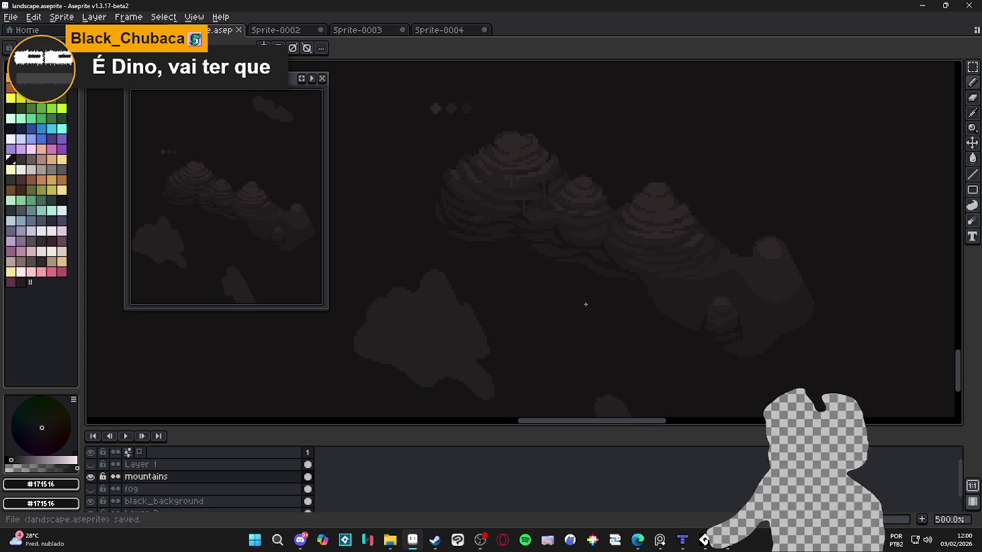
pyautogui.scroll(-1, 587, 293)
pyautogui.scroll(-1, 606, 282)
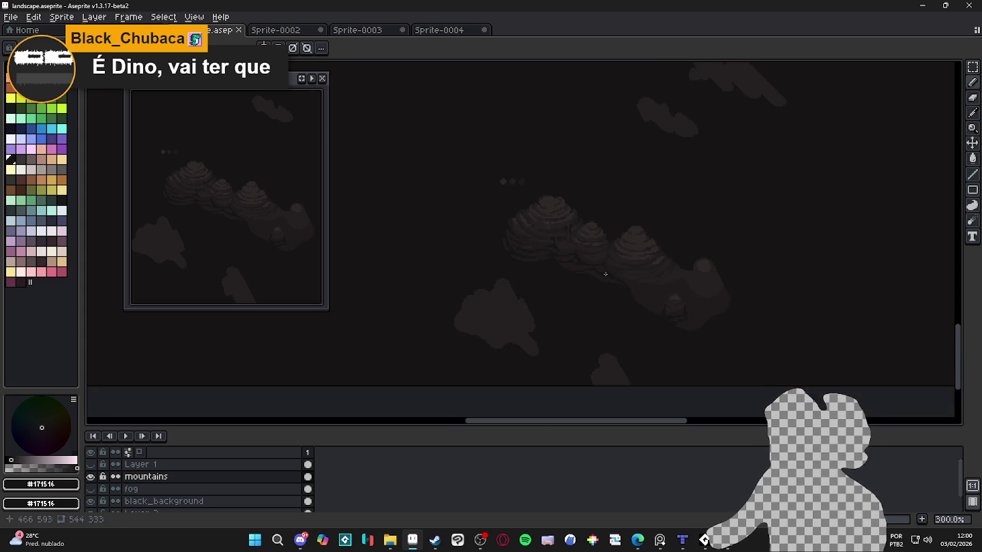
pyautogui.scroll(2, 601, 288)
pyautogui.scroll(1, 622, 292)
pyautogui.scroll(-2, 638, 291)
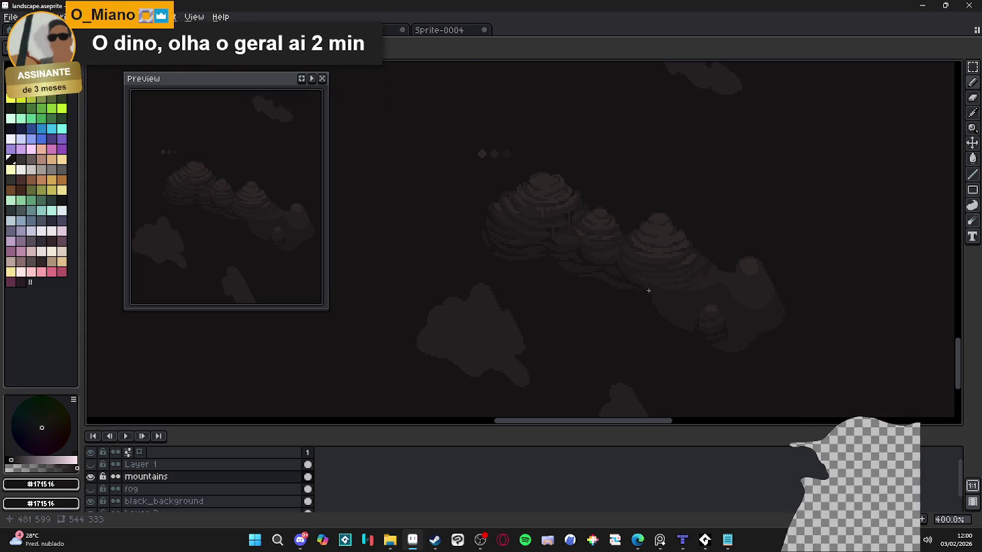
pyautogui.scroll(1, 611, 202)
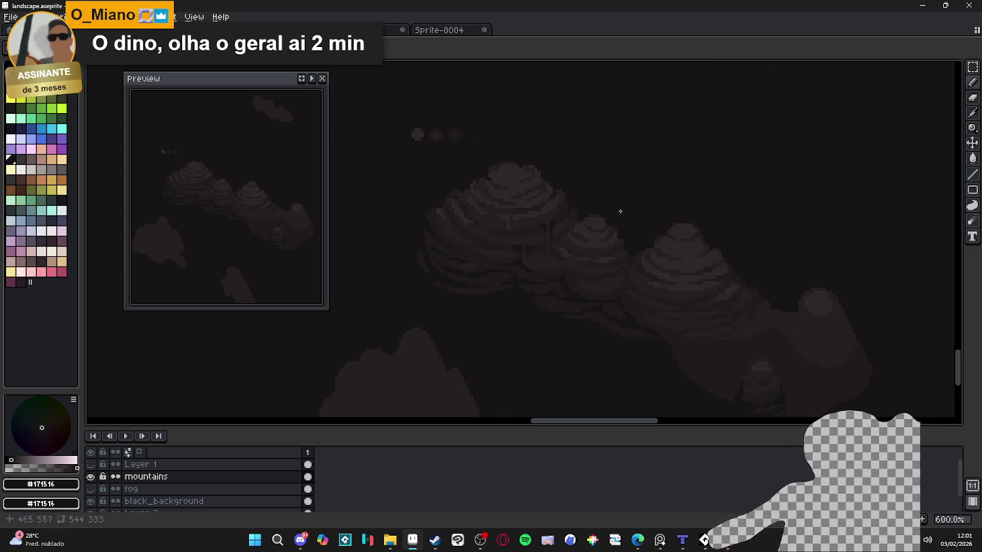
pyautogui.scroll(1, 641, 225)
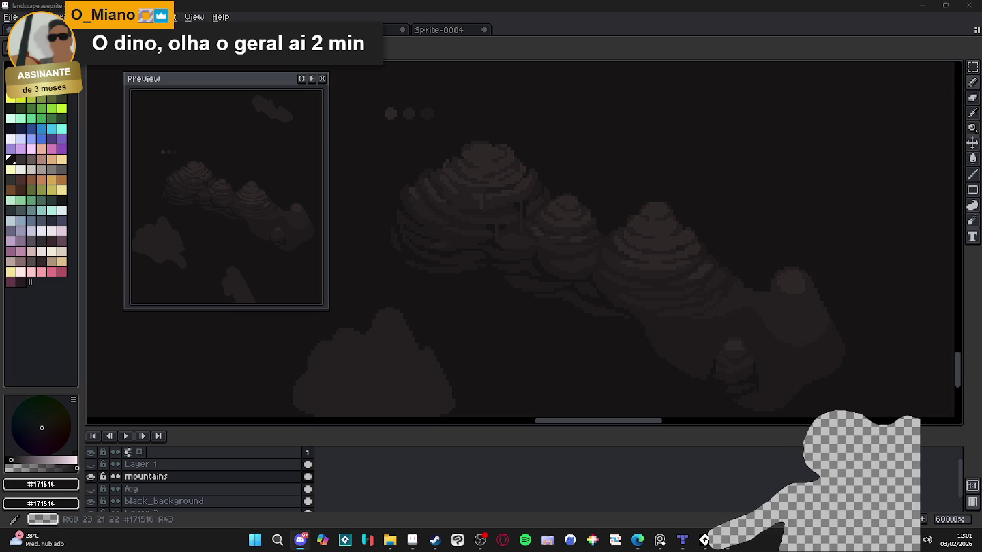
pyautogui.hotkey('alt', 'Tab')
pyautogui.click(357, 419)
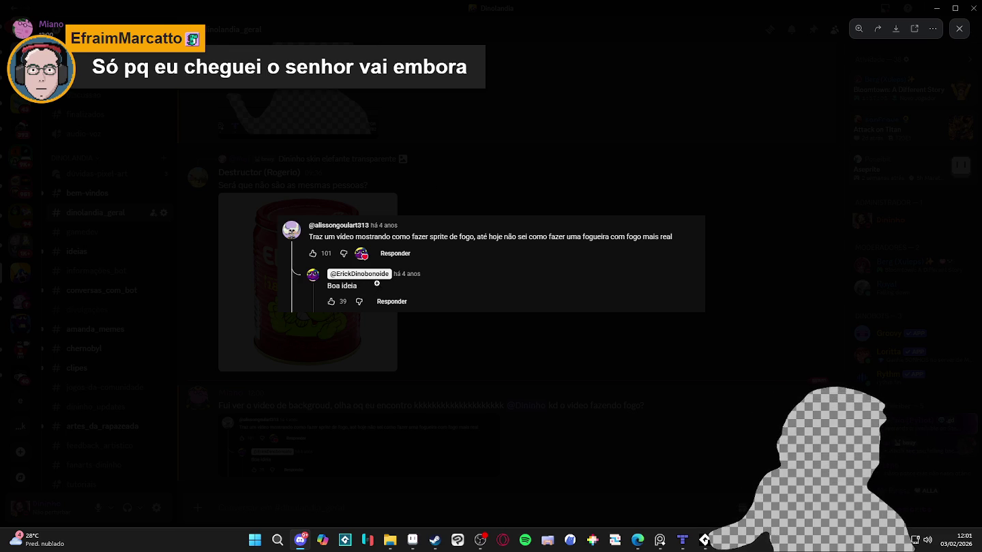
pyautogui.click(542, 375)
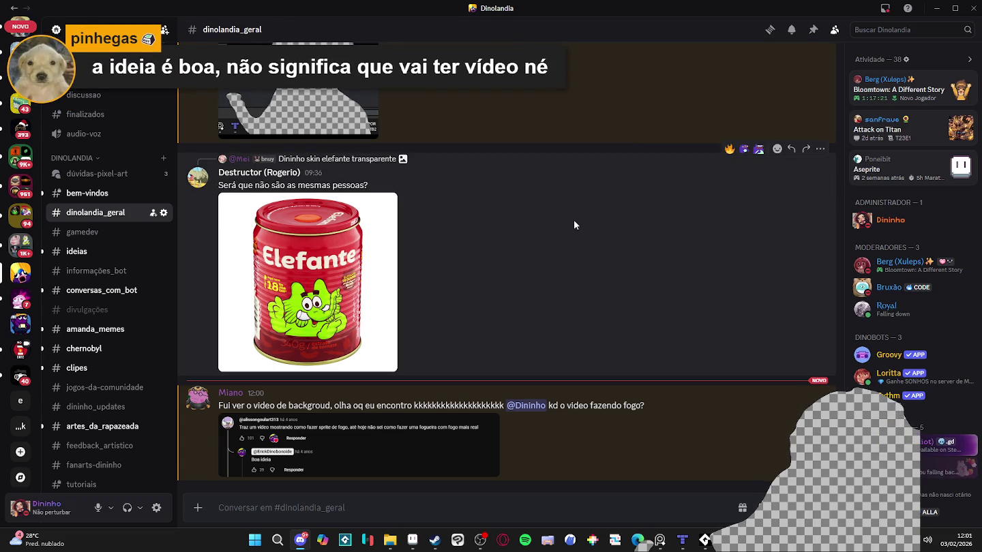
pyautogui.moveTo(583, 230)
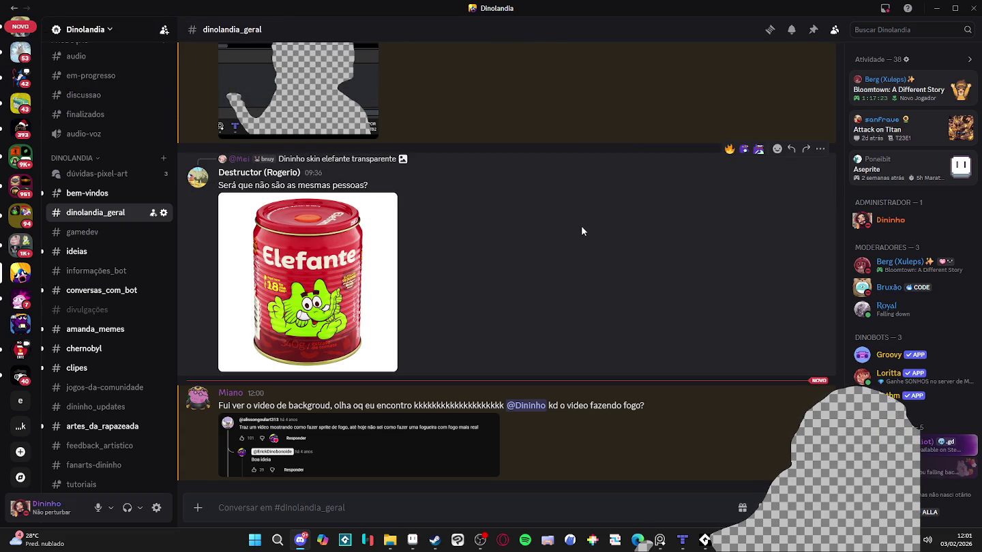
pyautogui.moveTo(430, 415)
pyautogui.click(415, 431)
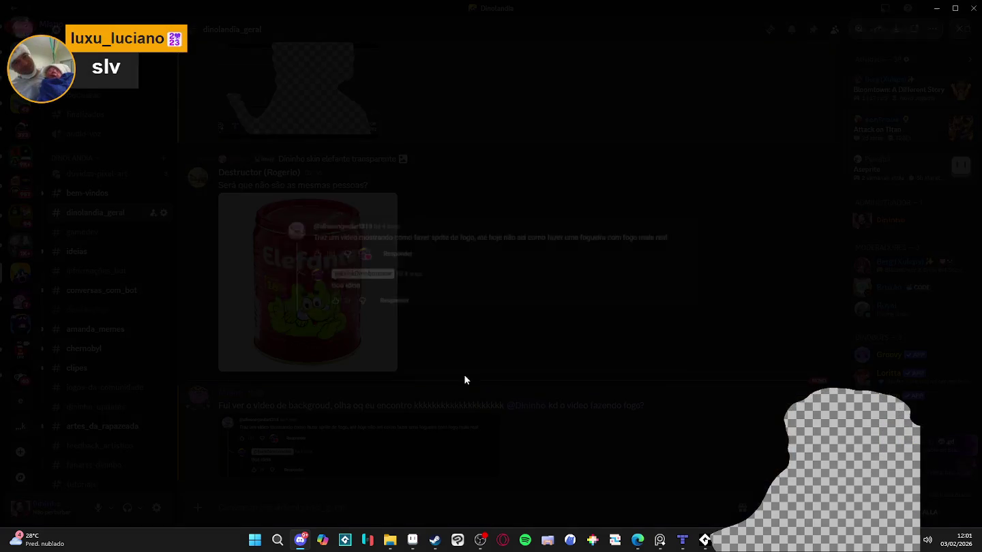
pyautogui.click(599, 194)
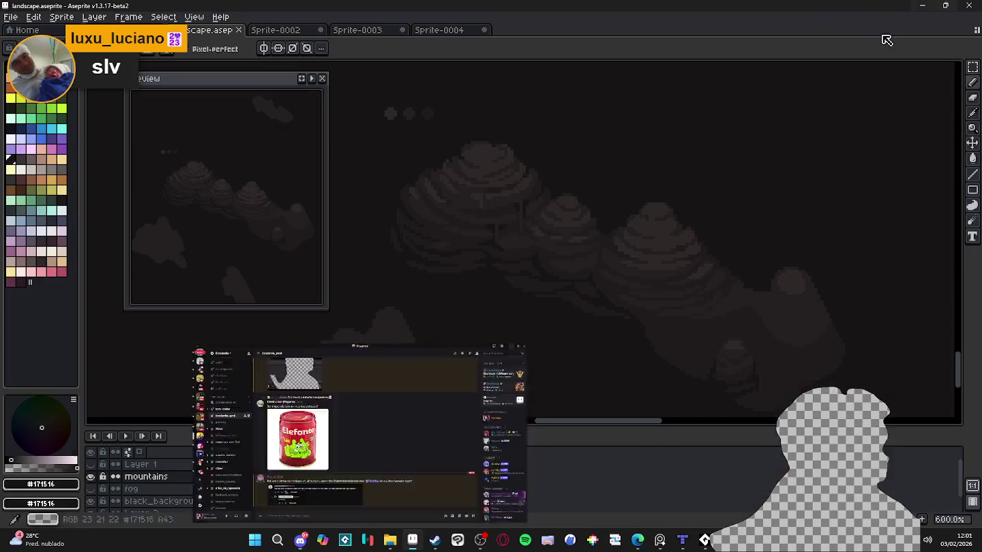
pyautogui.click(936, 8)
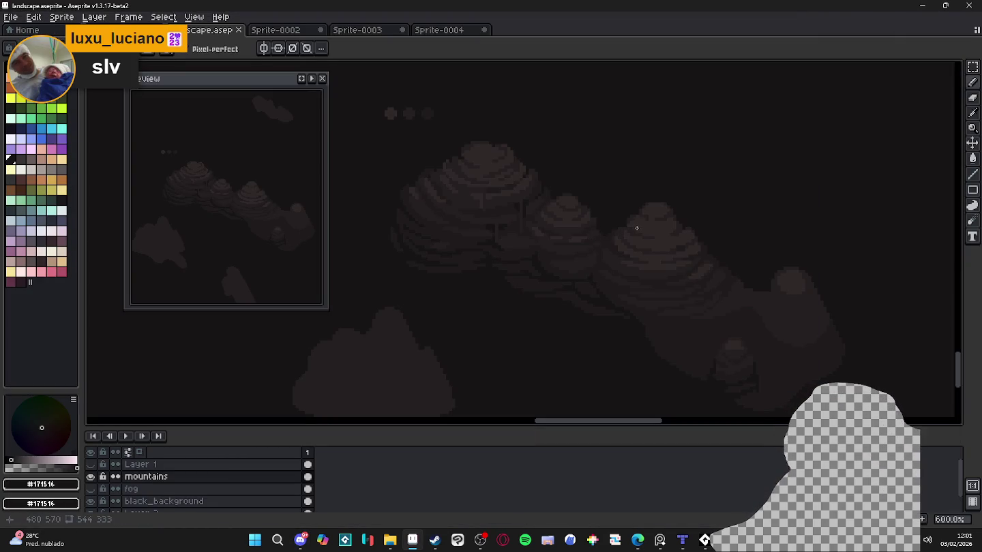